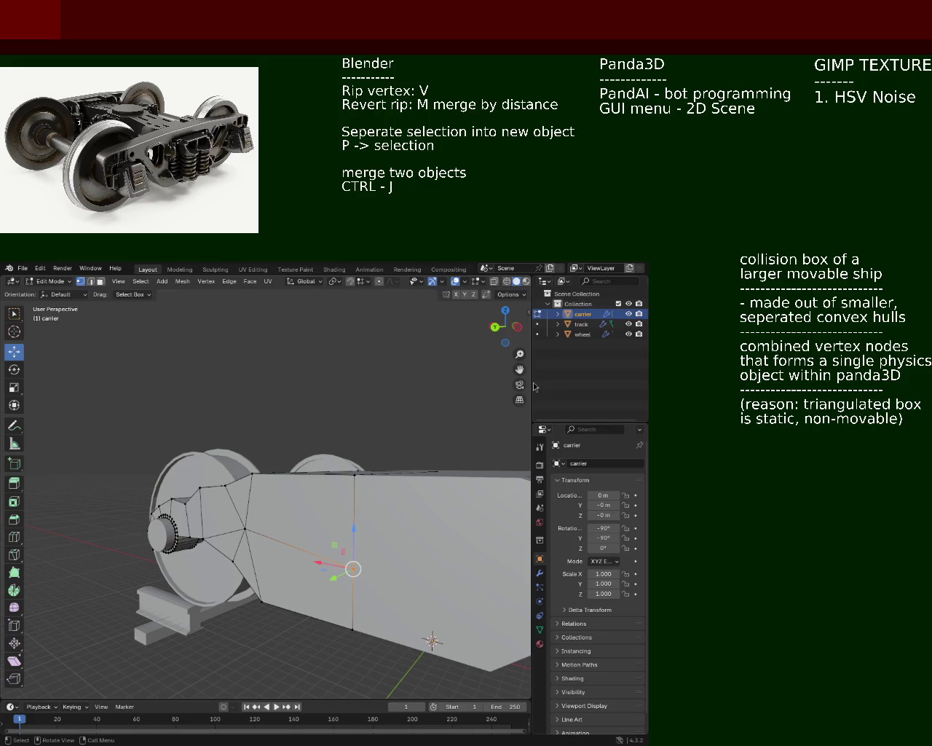
Step: Raise a side vertex of the carrier frame about 0.68 m straight up along Z
mouse_move(172, 396)
middle_down()
mouse_move(338, 416)
mouse_move(251, 533)
mouse_move(260, 554)
middle_up()
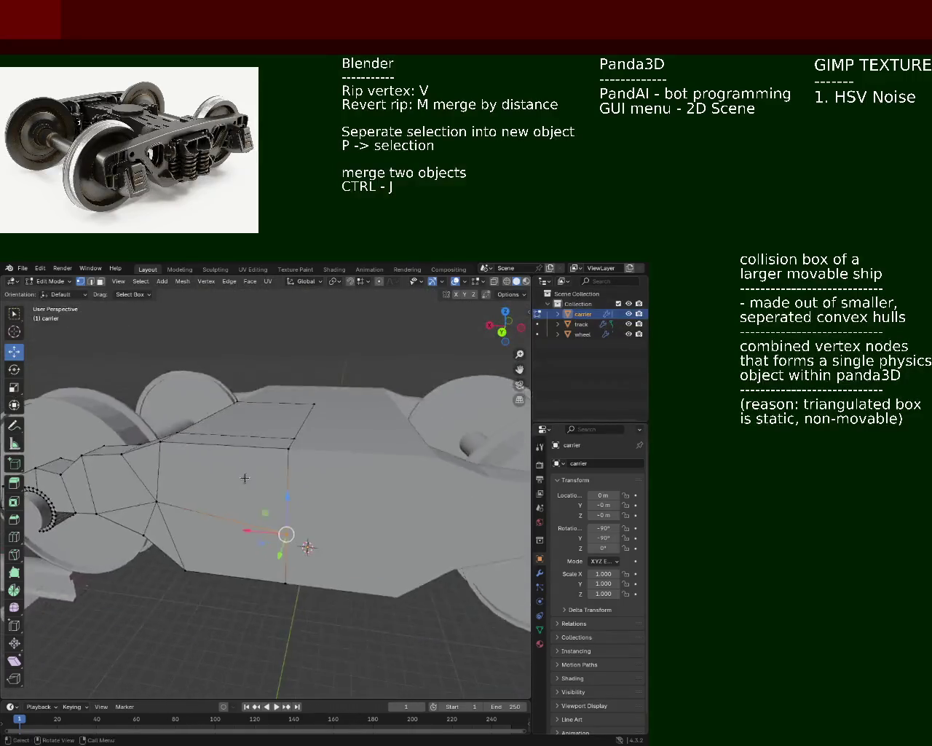
middle_drag(260, 555, 294, 491)
drag(328, 504, 297, 470)
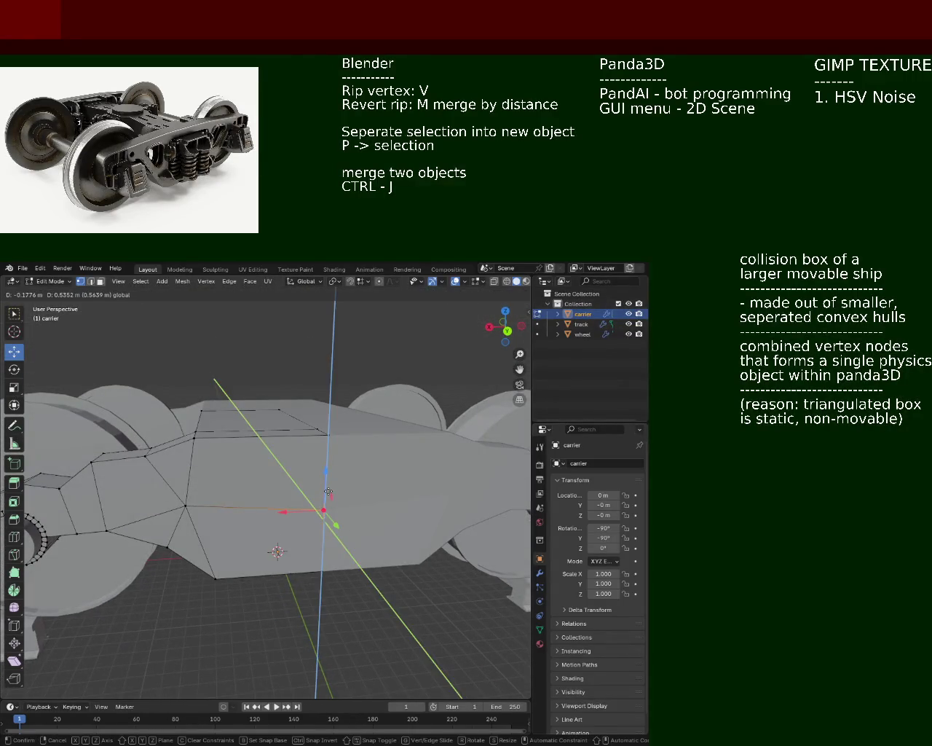
key(g)
key(z)
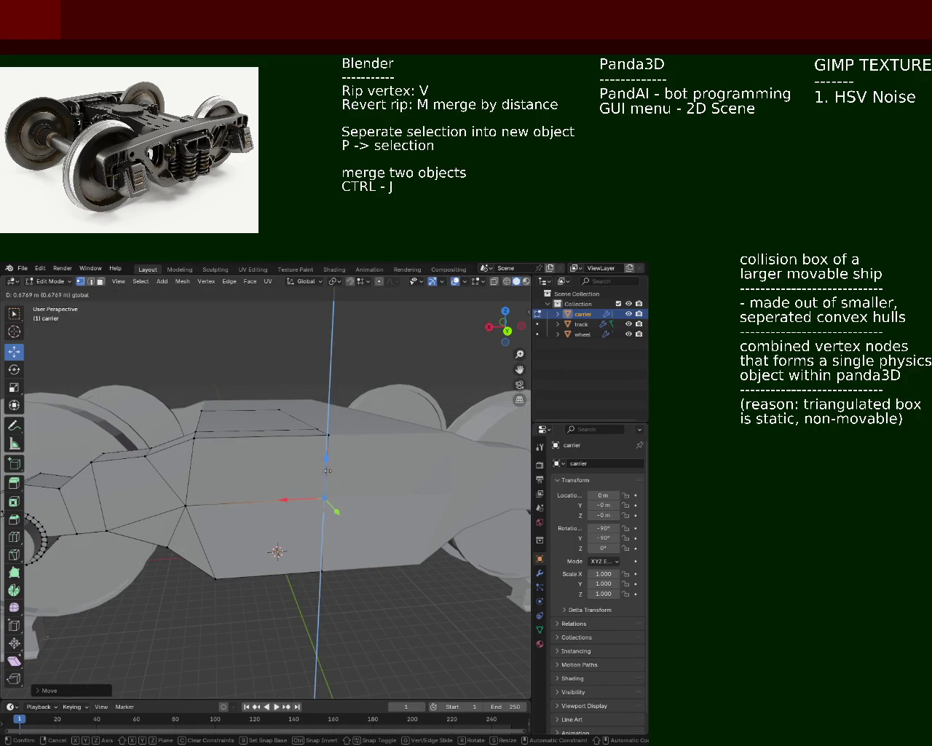
click(334, 504)
mouse_move(334, 504)
middle_down()
mouse_move(306, 452)
mouse_move(175, 529)
mouse_move(370, 502)
mouse_move(351, 501)
middle_up()
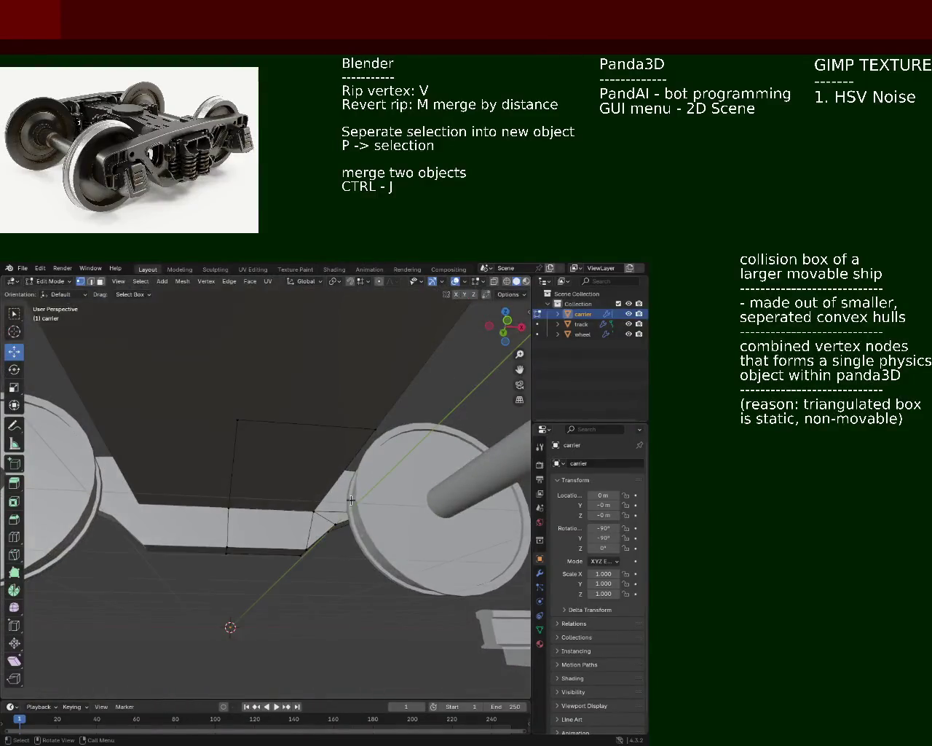
Step: Slide a lower-edge carrier vertex about 0.88 m sideways along X beside the wheel
drag(339, 511, 343, 512)
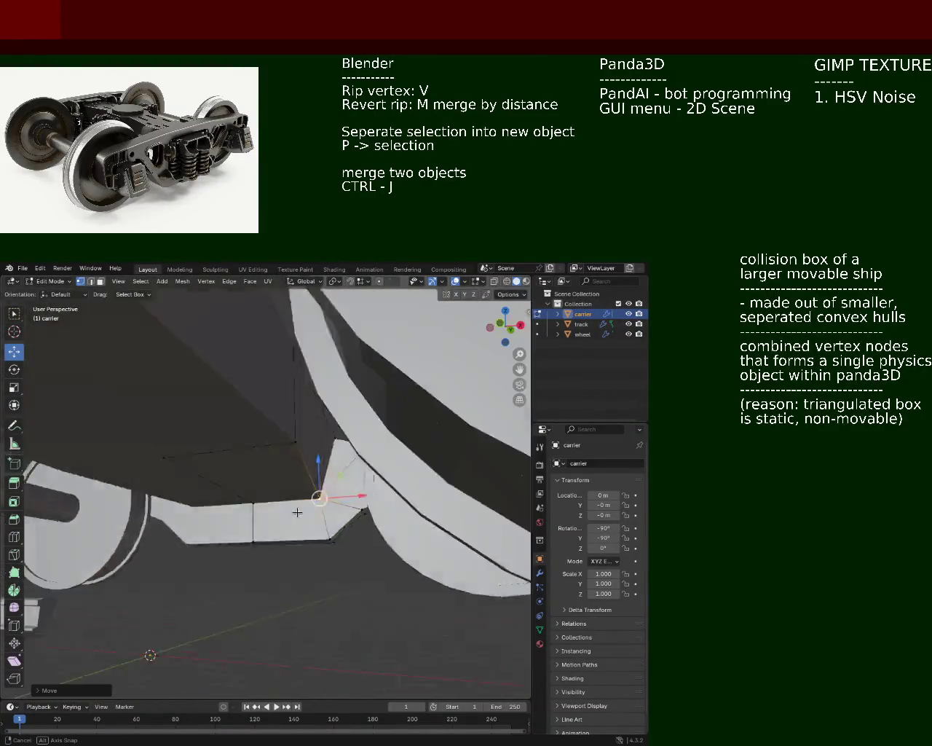
mouse_move(344, 511)
middle_down()
mouse_move(258, 558)
mouse_move(285, 562)
mouse_move(277, 545)
mouse_move(245, 581)
mouse_move(203, 581)
mouse_move(304, 517)
mouse_move(241, 499)
mouse_move(281, 571)
mouse_move(248, 483)
mouse_move(258, 526)
middle_up()
Step: Select the carrier's top corner vertices and slide them along the X axis
click(257, 526)
drag(257, 526, 262, 472)
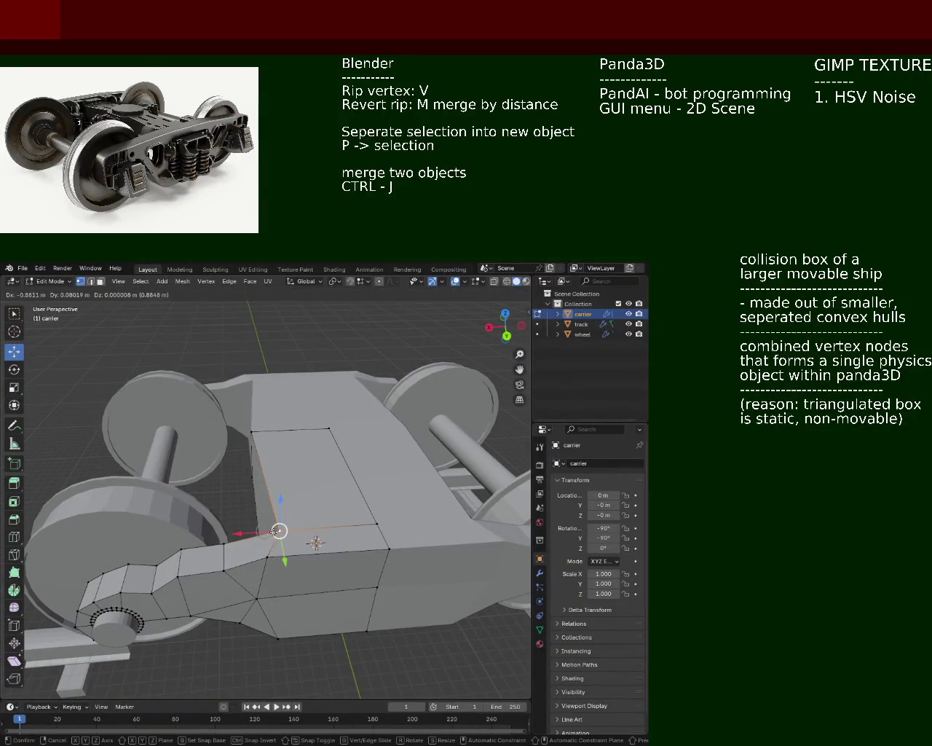
shift+click(251, 437)
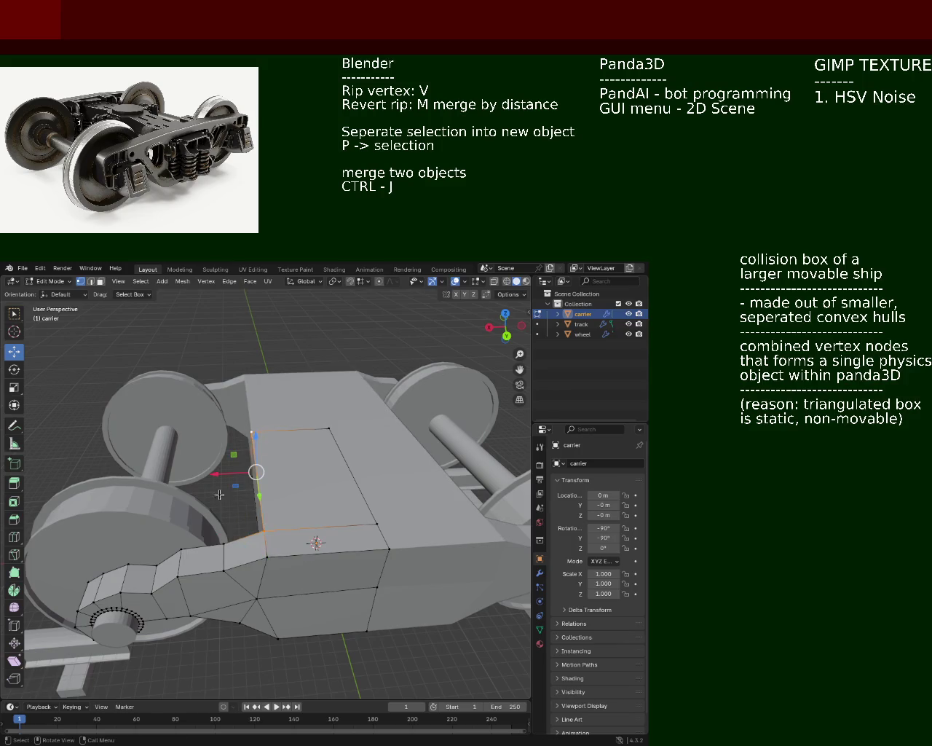
key(g)
key(x)
click(260, 479)
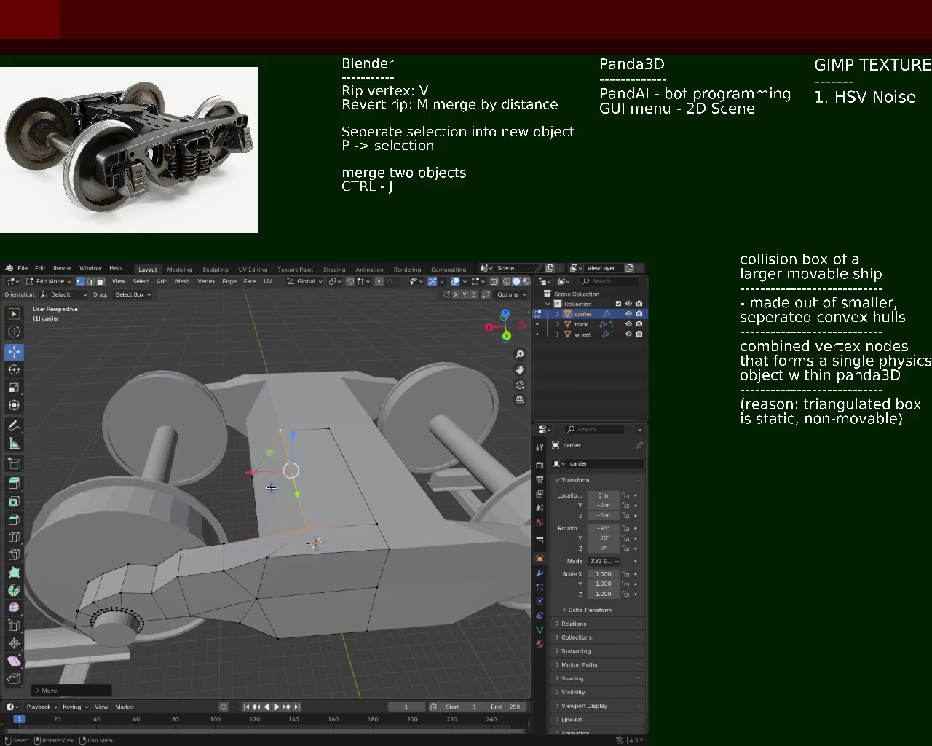
mouse_move(261, 479)
middle_down()
mouse_move(308, 483)
mouse_move(304, 546)
middle_up()
Step: Add another vertex and slide the selection further along X so the frame tapers toward the front hub
shift+click(305, 540)
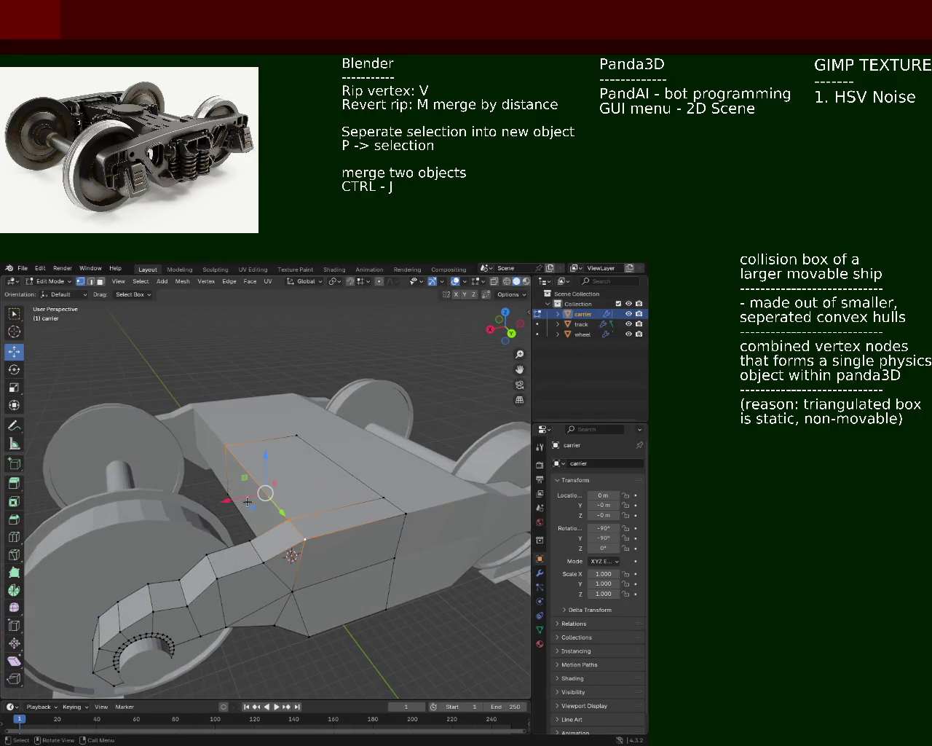
drag(236, 494, 268, 488)
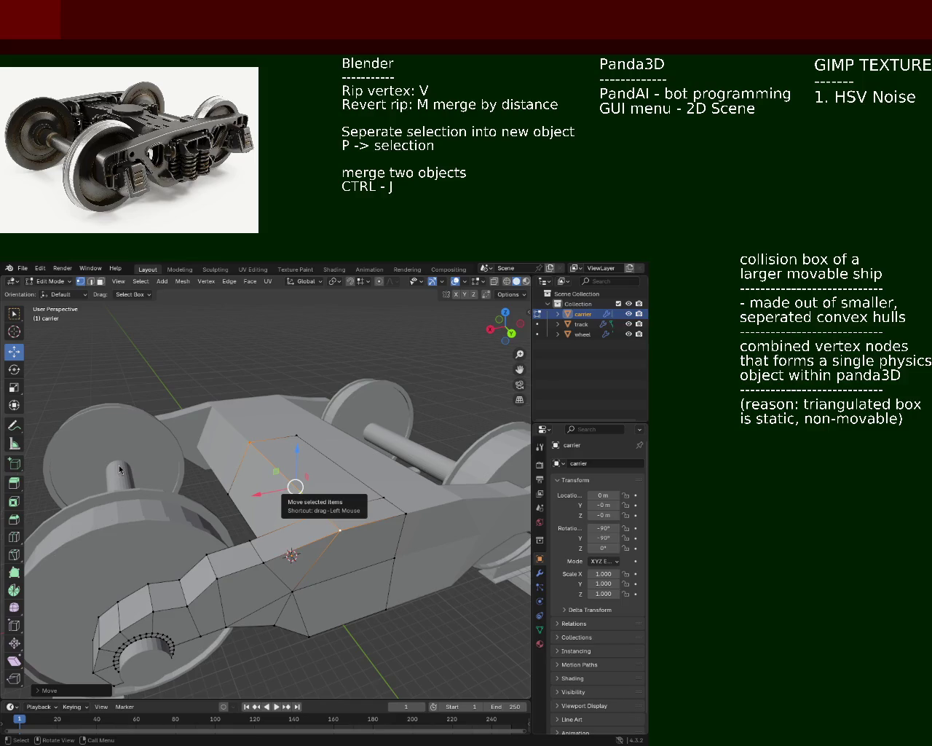
middle_drag(216, 409, 245, 464)
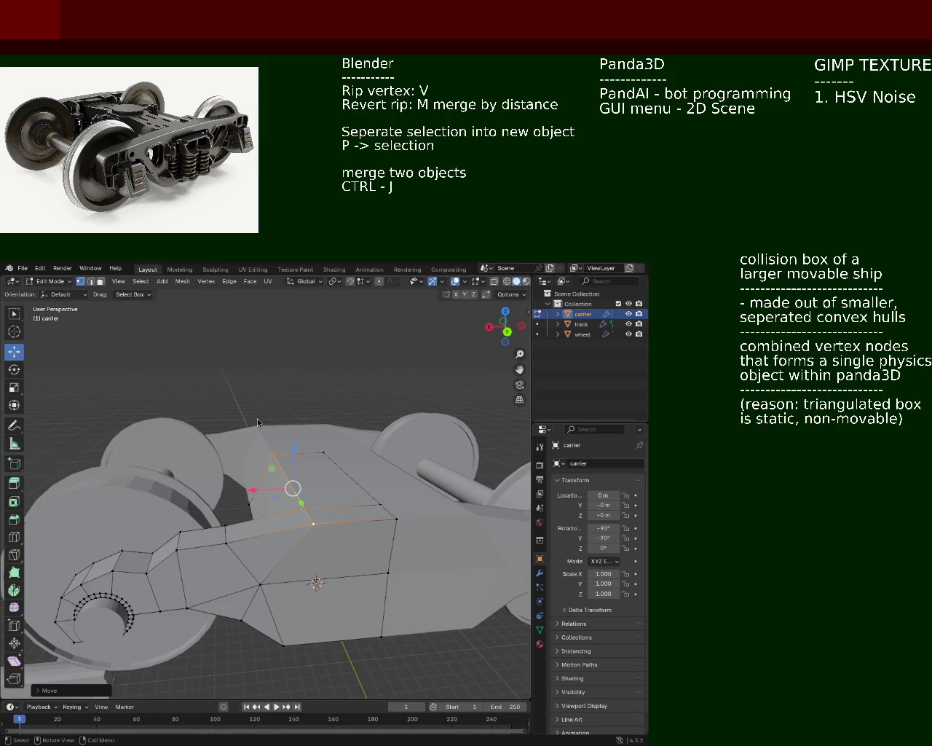
mouse_move(248, 432)
middle_down()
mouse_move(311, 488)
mouse_move(282, 469)
mouse_move(292, 510)
middle_up()
scroll(291, 510, up, 1)
scroll(292, 510, up, 1)
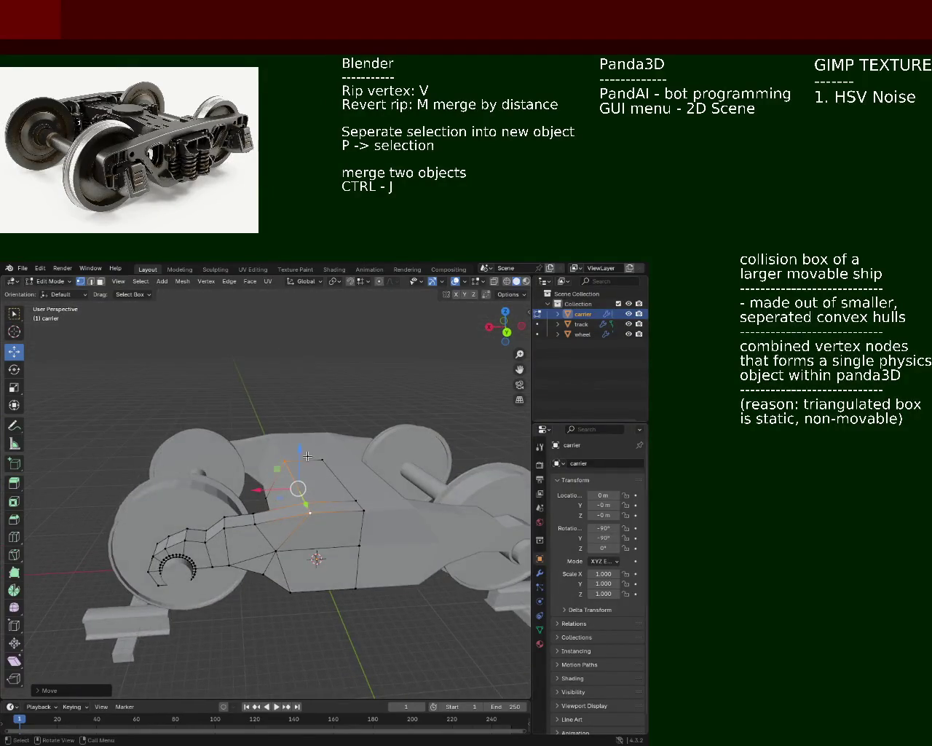
scroll(292, 510, up, 1)
mouse_move(150, 345)
middle_down()
mouse_move(193, 422)
mouse_move(207, 425)
middle_up()
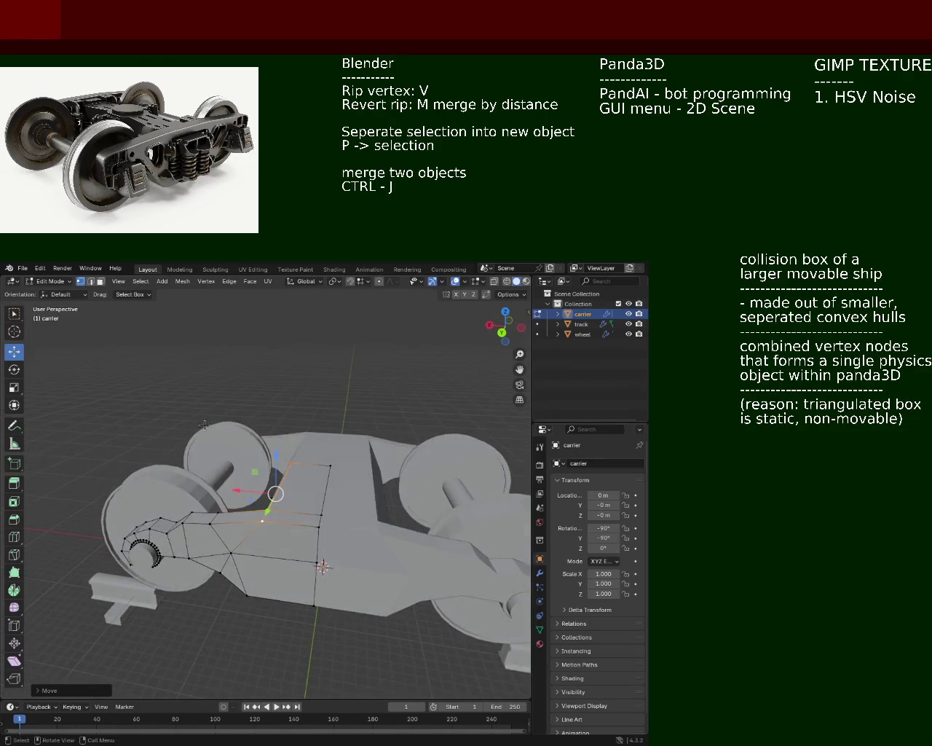
Step: In Face mode, lift the carrier's top centre face about 1.87 m, checking it in side ortho views
click(100, 281)
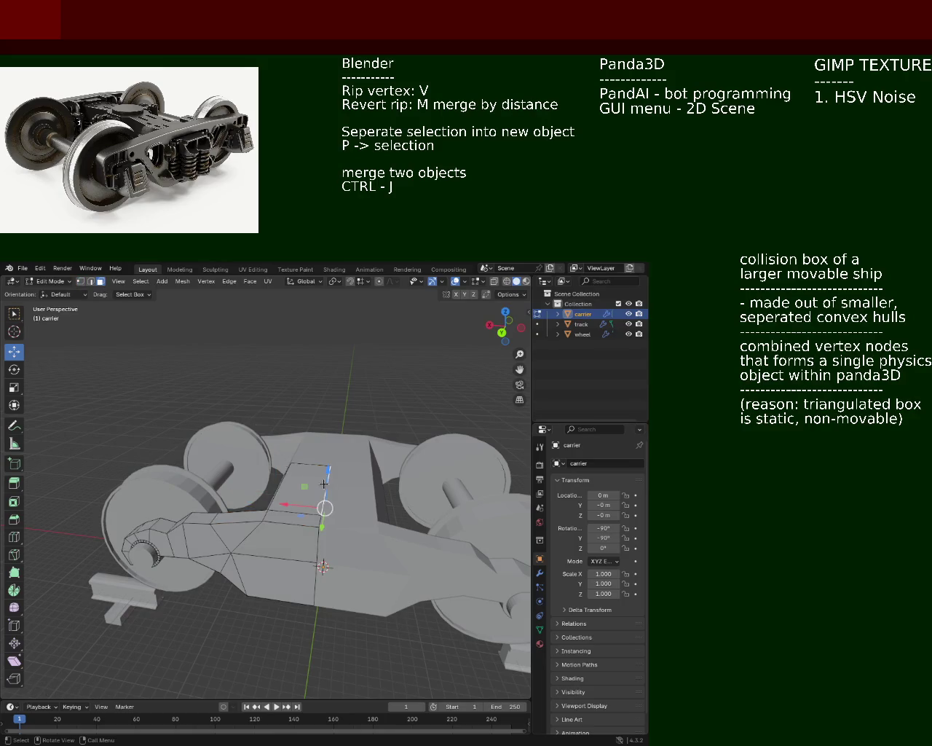
drag(303, 446, 300, 424)
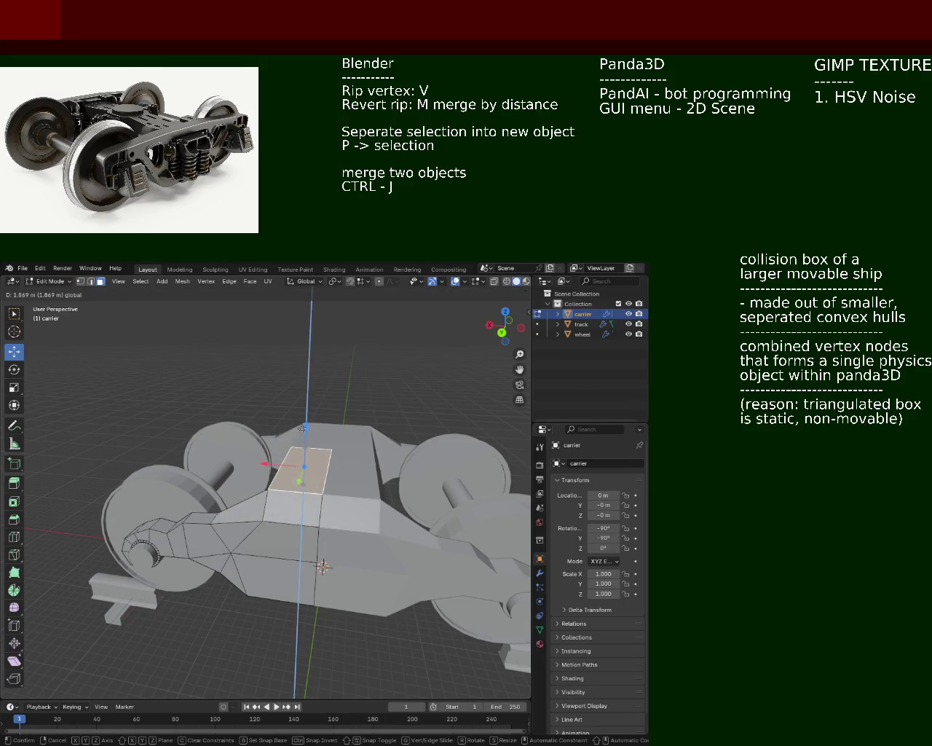
mouse_move(300, 424)
middle_down()
mouse_move(388, 480)
mouse_move(381, 462)
middle_up()
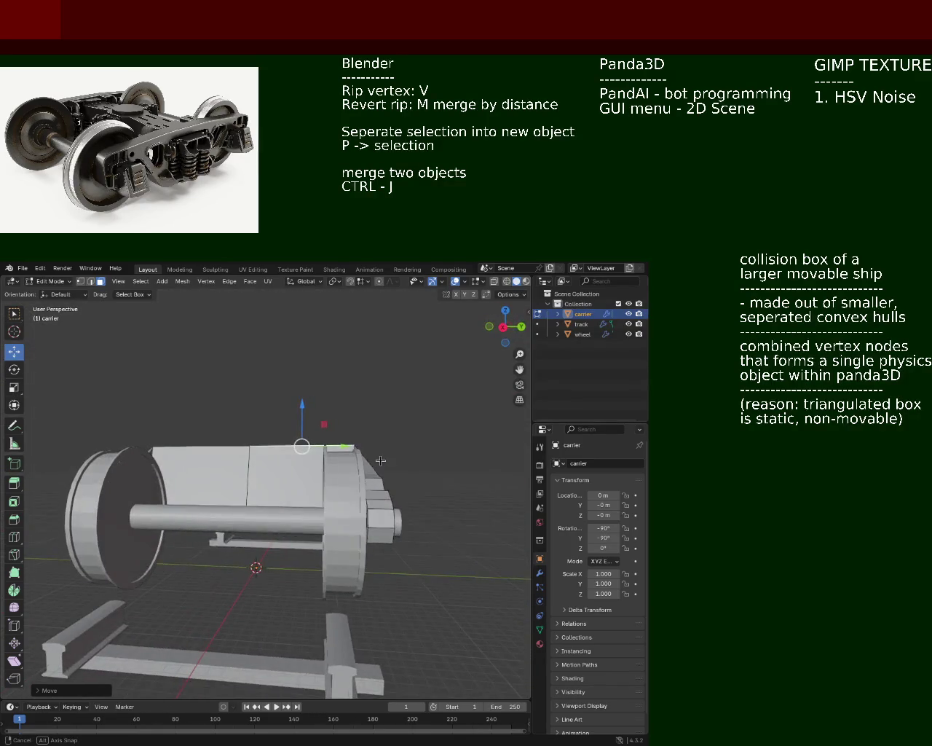
key(KP_1)
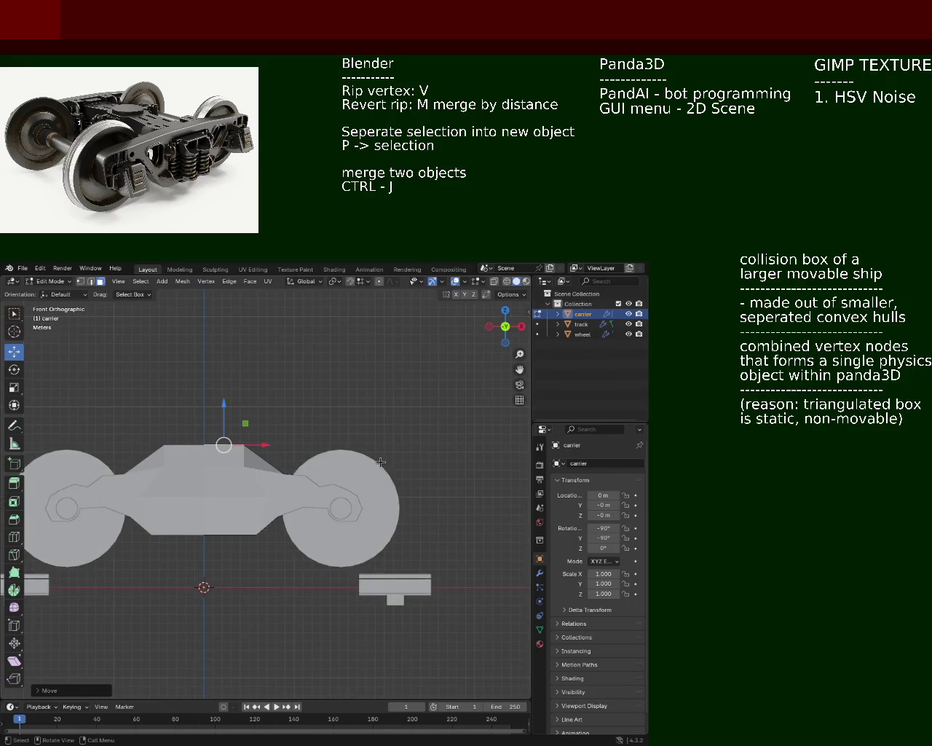
key(KP_3)
mouse_move(380, 462)
middle_down()
mouse_move(362, 525)
mouse_move(331, 532)
mouse_move(322, 504)
middle_up()
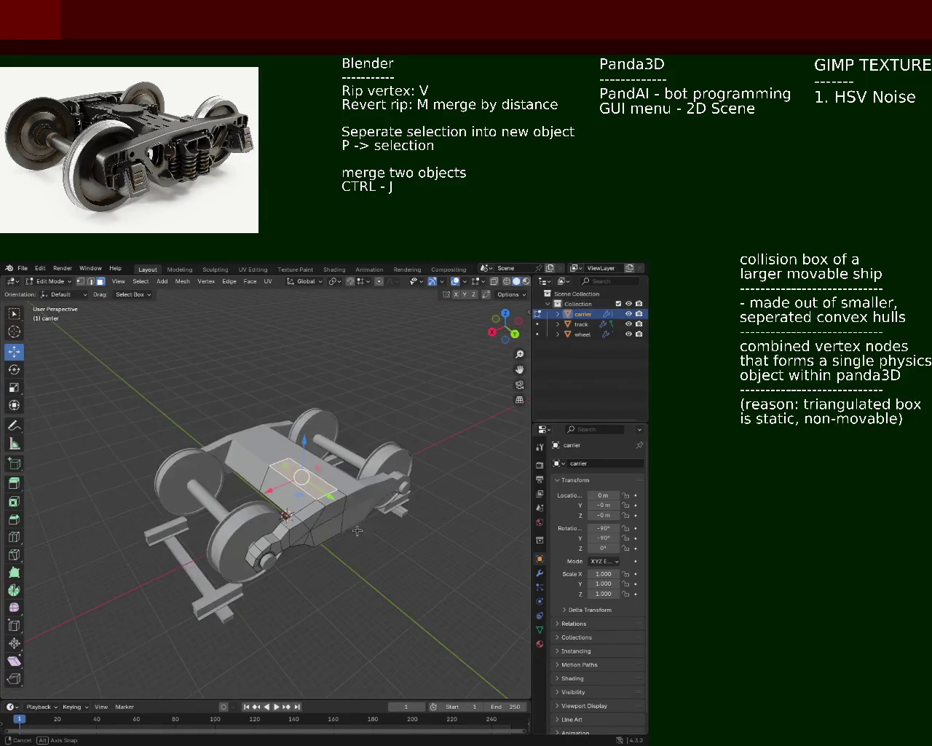
Step: Save the train.blend project
key(ctrl+s)
scroll(323, 504, up, 3)
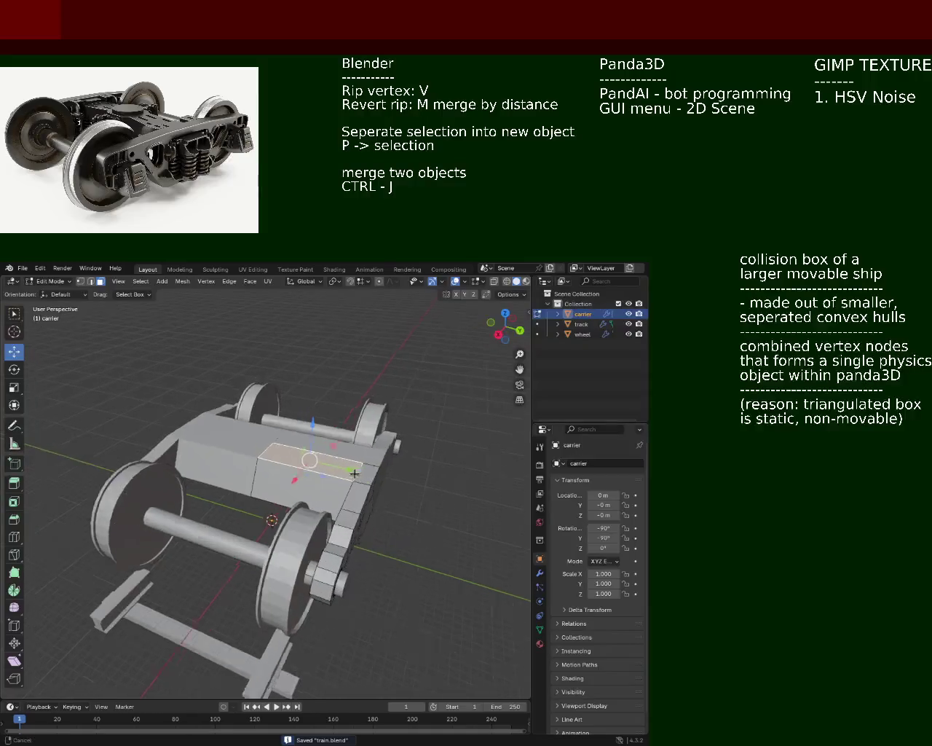
mouse_move(323, 504)
middle_down()
mouse_move(287, 452)
mouse_move(306, 455)
middle_up()
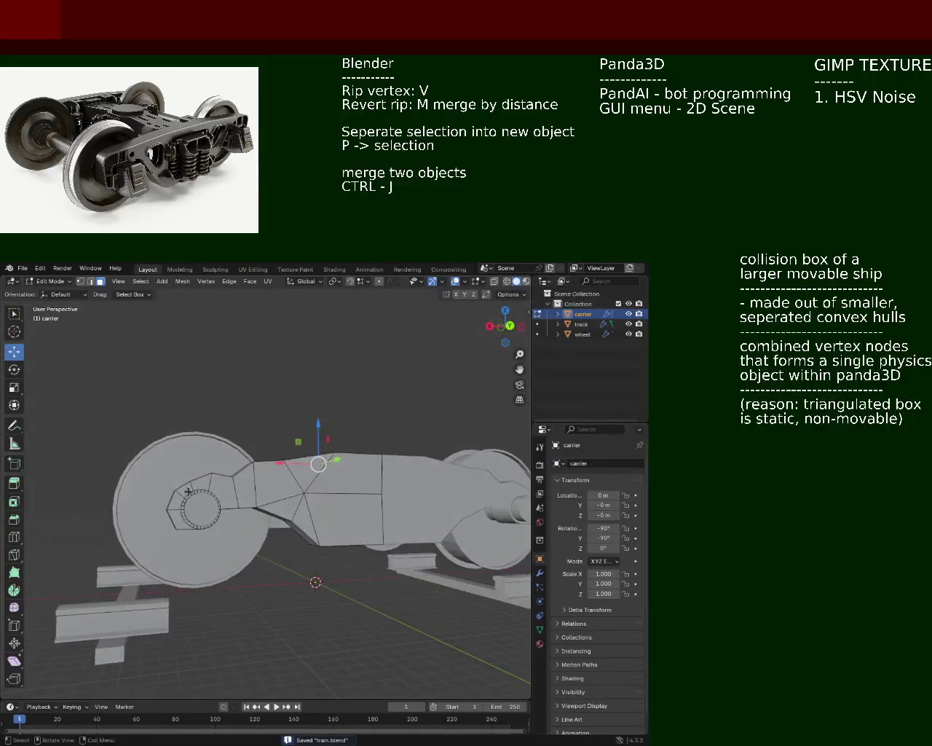
Step: Hide gizmos and overlays to inspect the bogie cleanly, then turn the overlays back on
click(433, 281)
click(456, 282)
scroll(262, 454, down, 4)
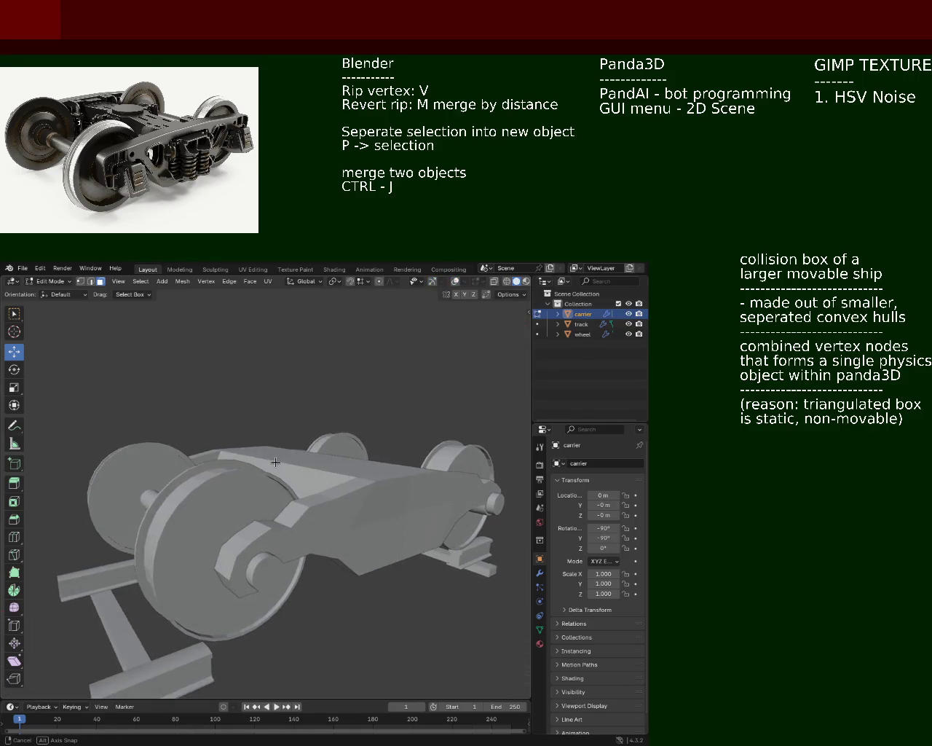
mouse_move(262, 454)
middle_down()
mouse_move(312, 482)
mouse_move(260, 527)
mouse_move(301, 543)
middle_up()
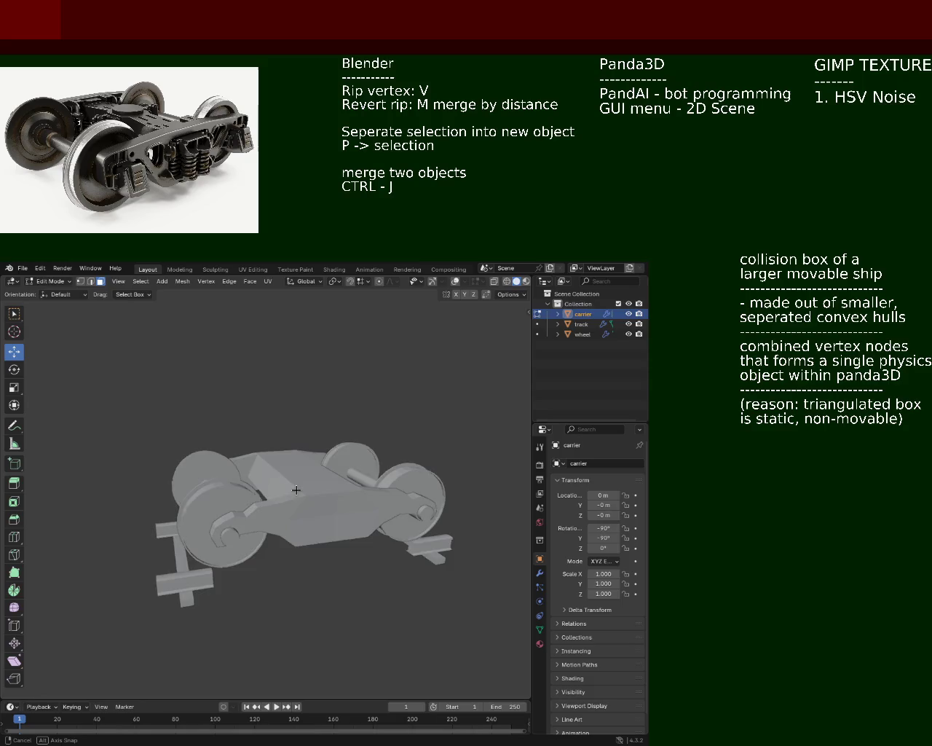
mouse_move(300, 543)
middle_down()
mouse_move(264, 518)
mouse_move(323, 523)
mouse_move(376, 542)
middle_up()
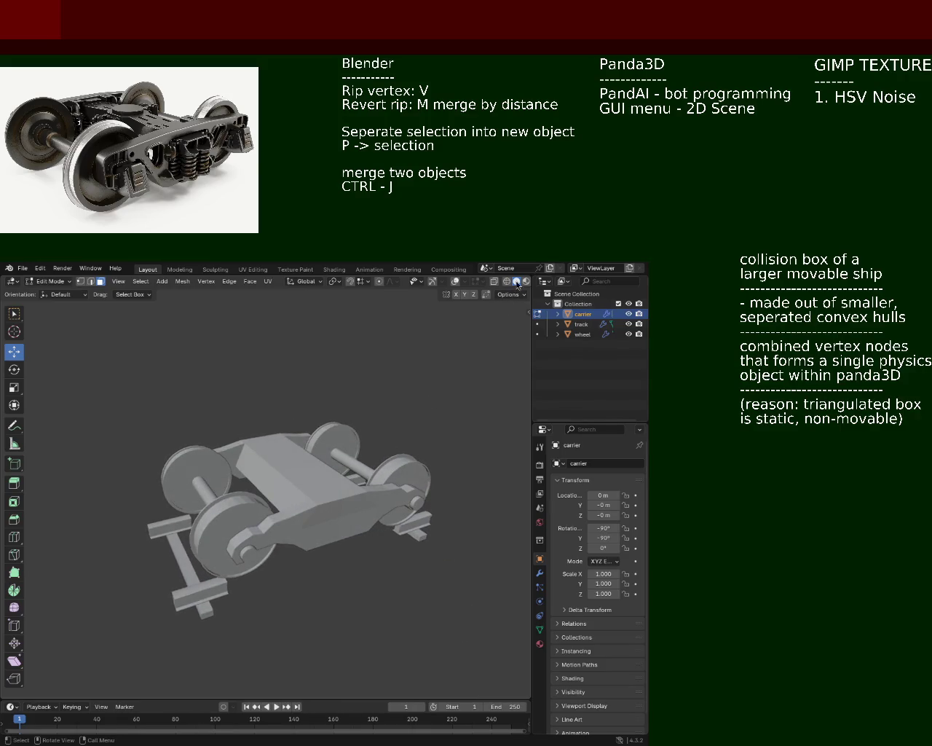
click(453, 283)
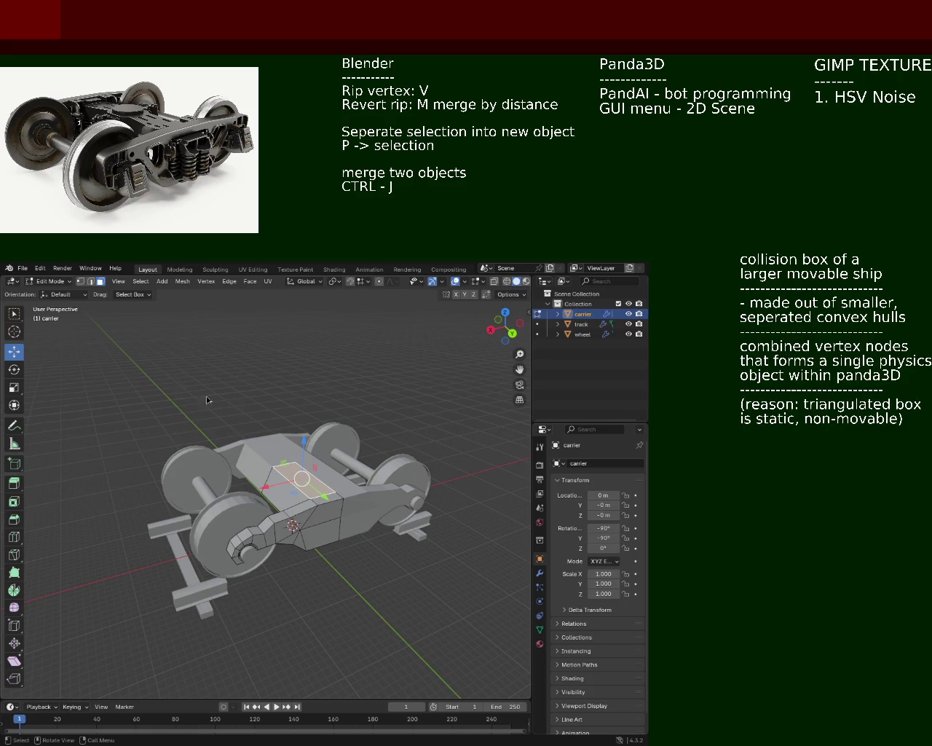
mouse_move(206, 399)
middle_down()
mouse_move(361, 517)
mouse_move(268, 437)
middle_up()
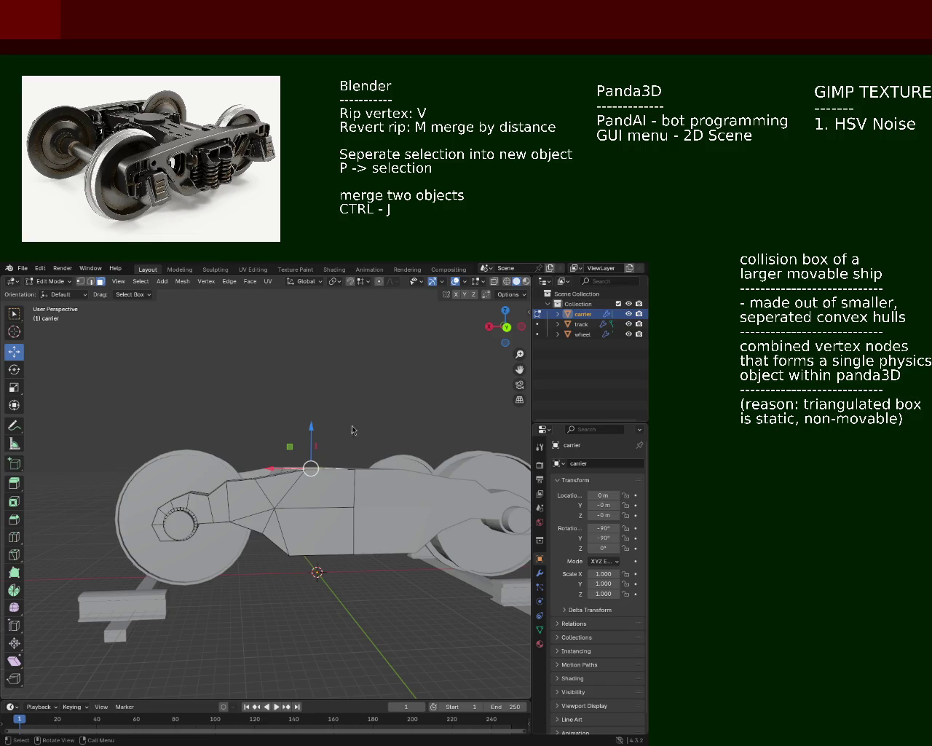
mouse_move(218, 415)
middle_down()
mouse_move(259, 492)
mouse_move(356, 499)
mouse_move(221, 508)
middle_up()
scroll(259, 492, up, 4)
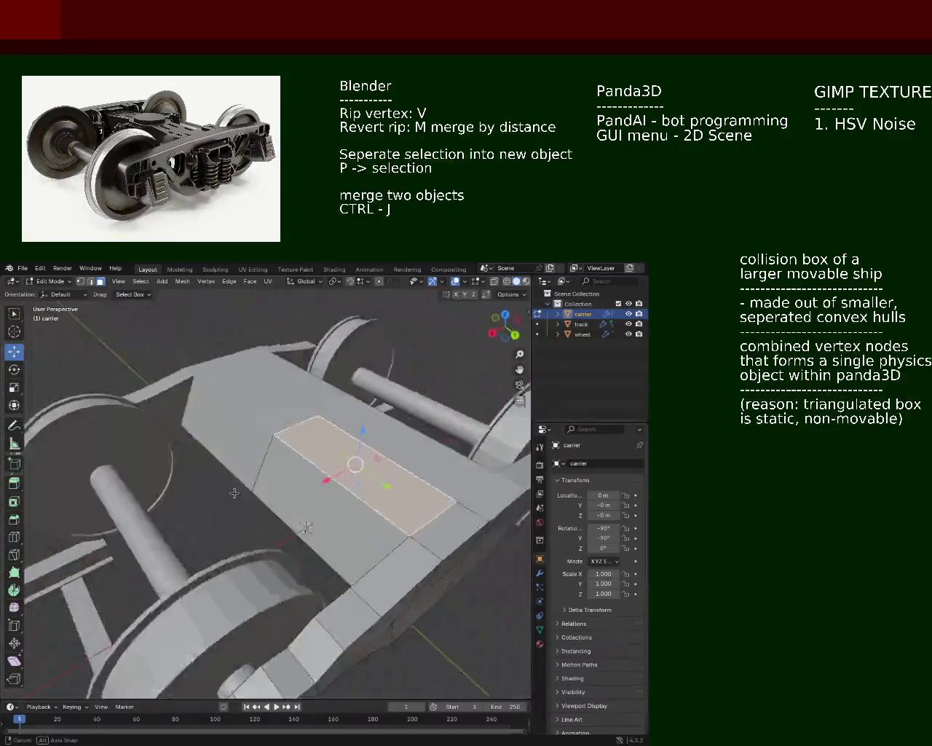
Step: In Edge mode, shift the centre block's left vertical edge sideways and save train.blend
key(alt+a)
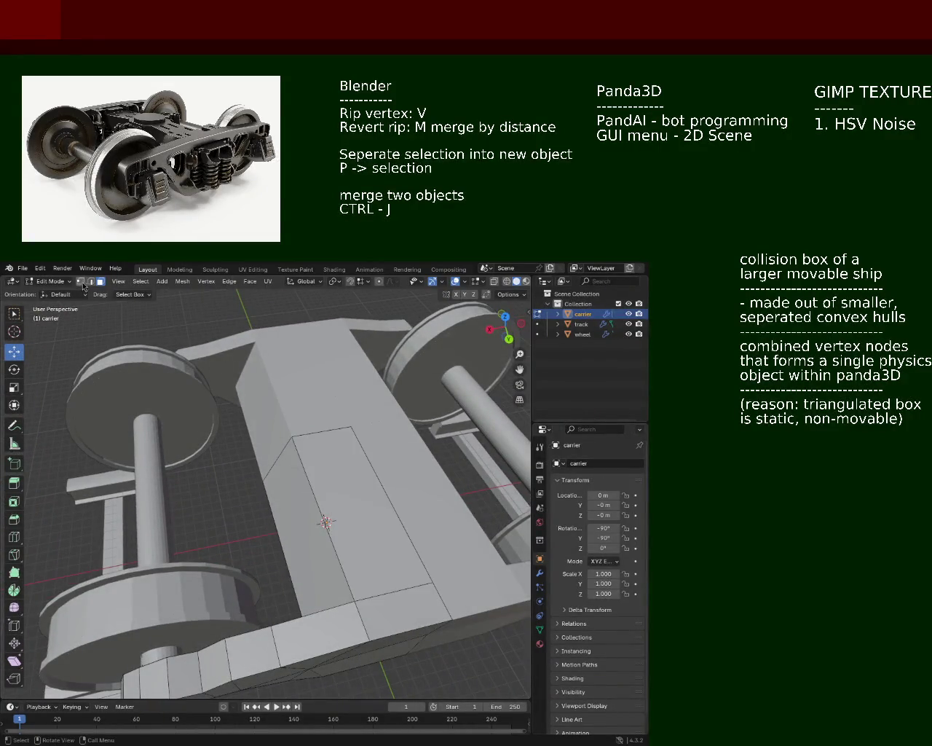
click(90, 281)
click(259, 483)
drag(249, 556, 288, 542)
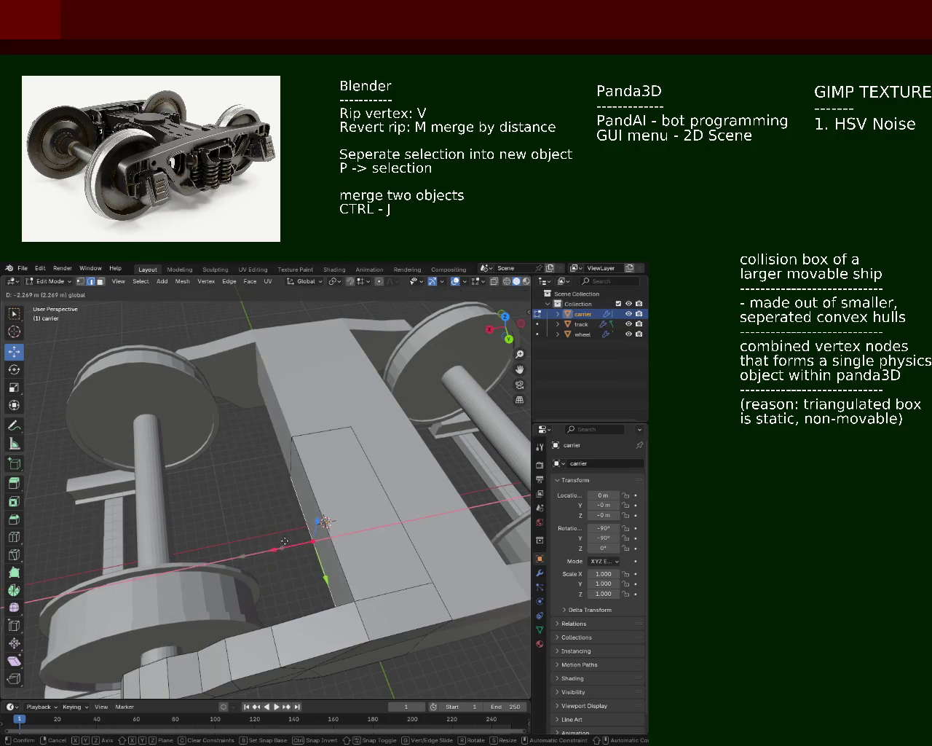
mouse_move(288, 542)
middle_down()
mouse_move(375, 480)
mouse_move(191, 513)
mouse_move(204, 507)
middle_up()
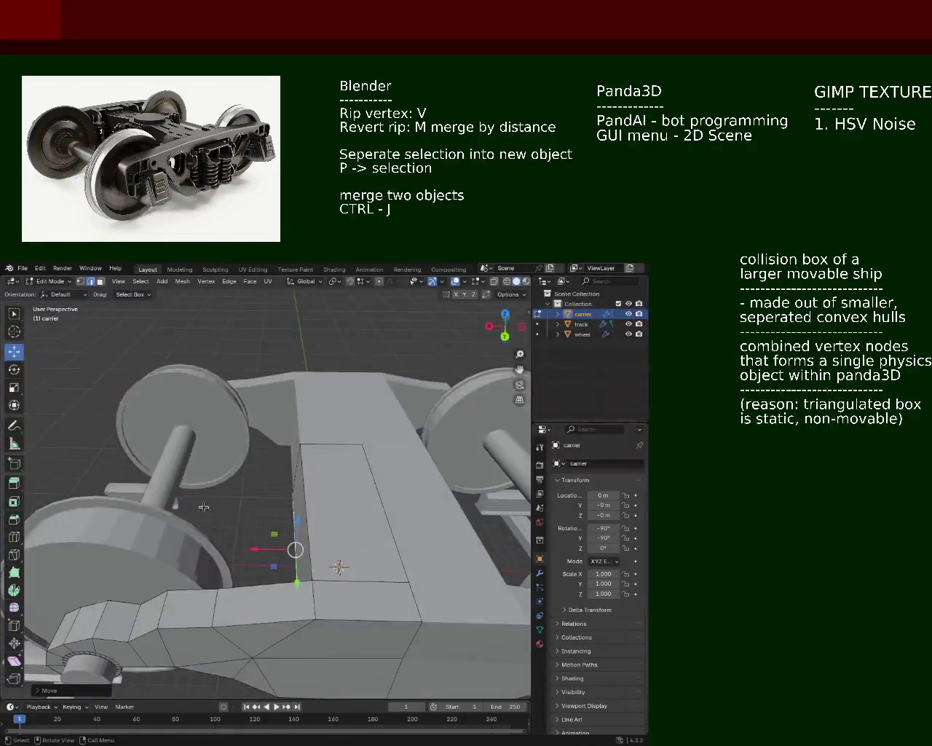
key(ctrl+s)
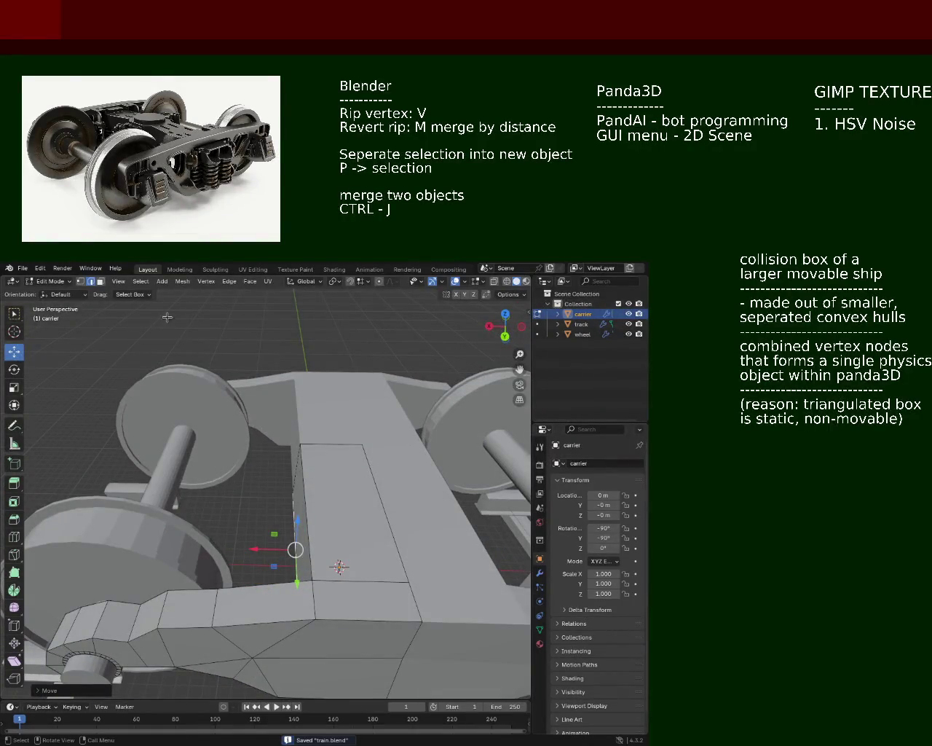
Step: Move another vertical edge of the centre block left along X
click(284, 474)
click(305, 516)
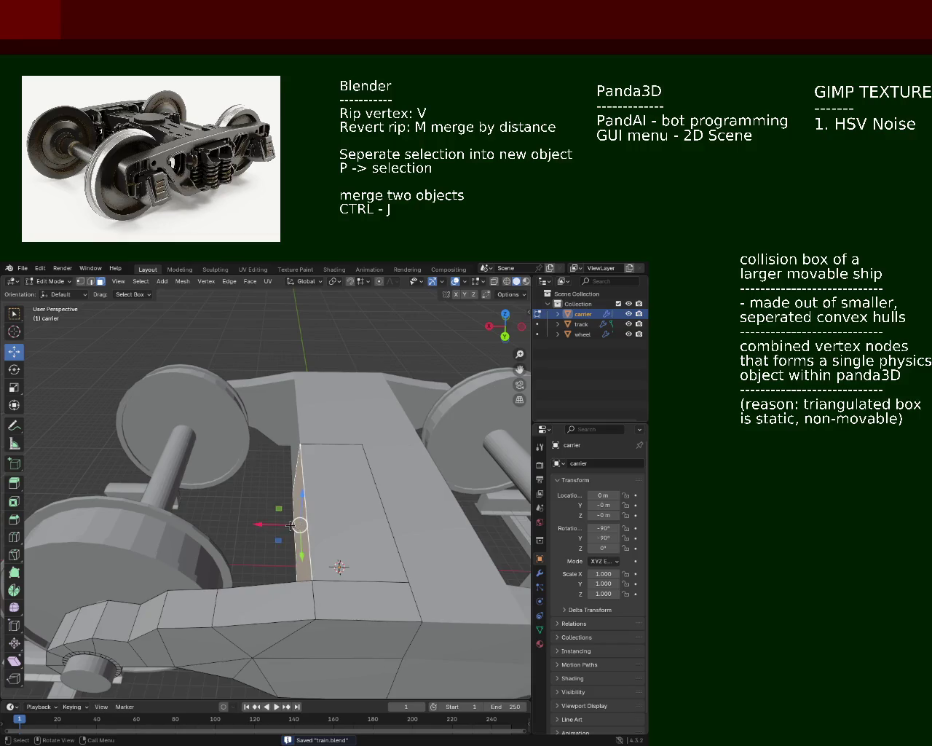
drag(281, 516, 251, 525)
click(251, 525)
Step: Try moving the selected face along X, undo it, and add the neighbouring horizontal face
middle_drag(251, 525, 303, 499)
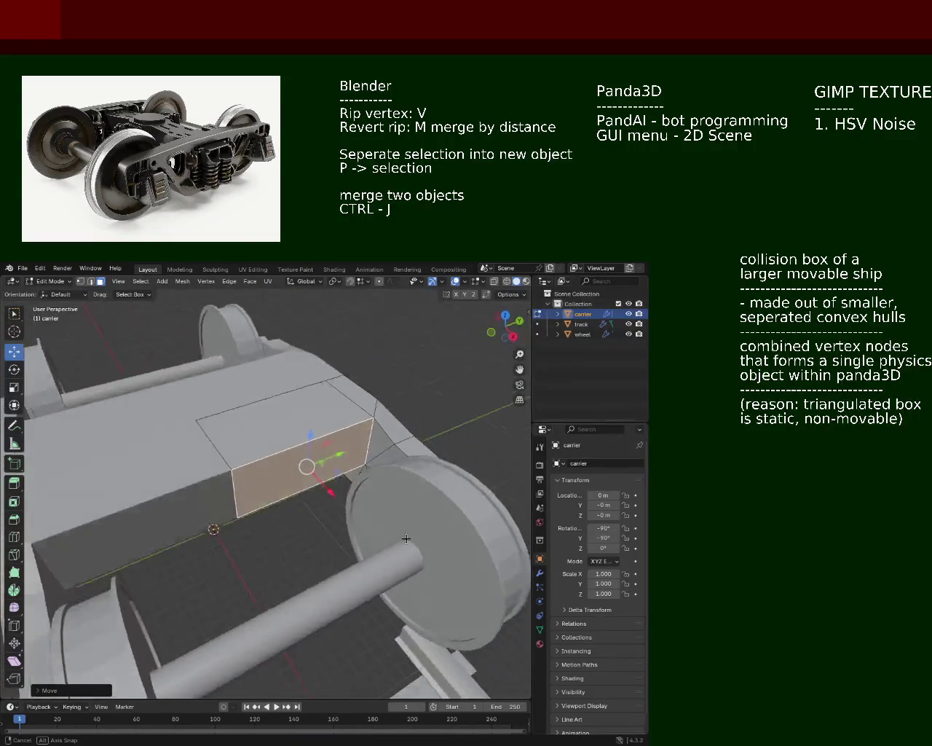
drag(328, 501, 327, 494)
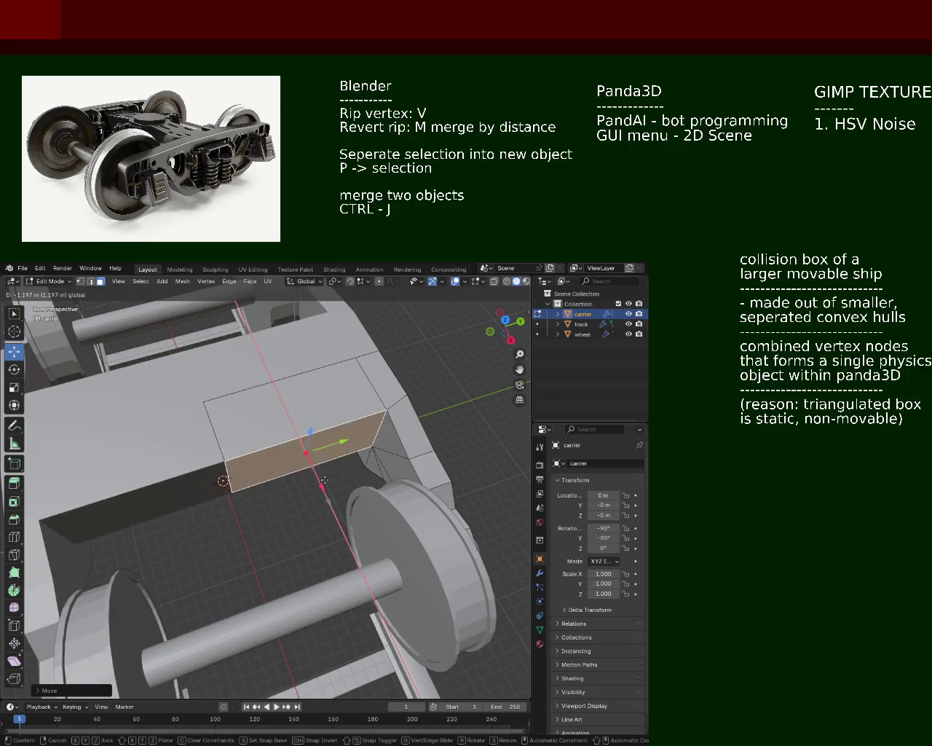
click(327, 495)
middle_drag(327, 495, 309, 563)
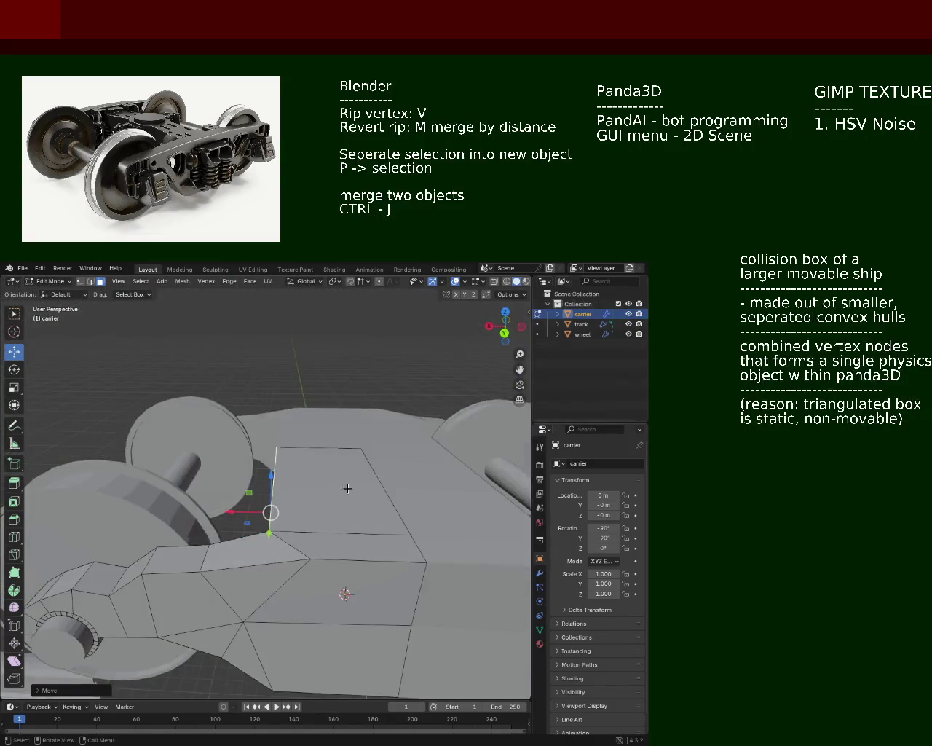
key(ctrl+z)
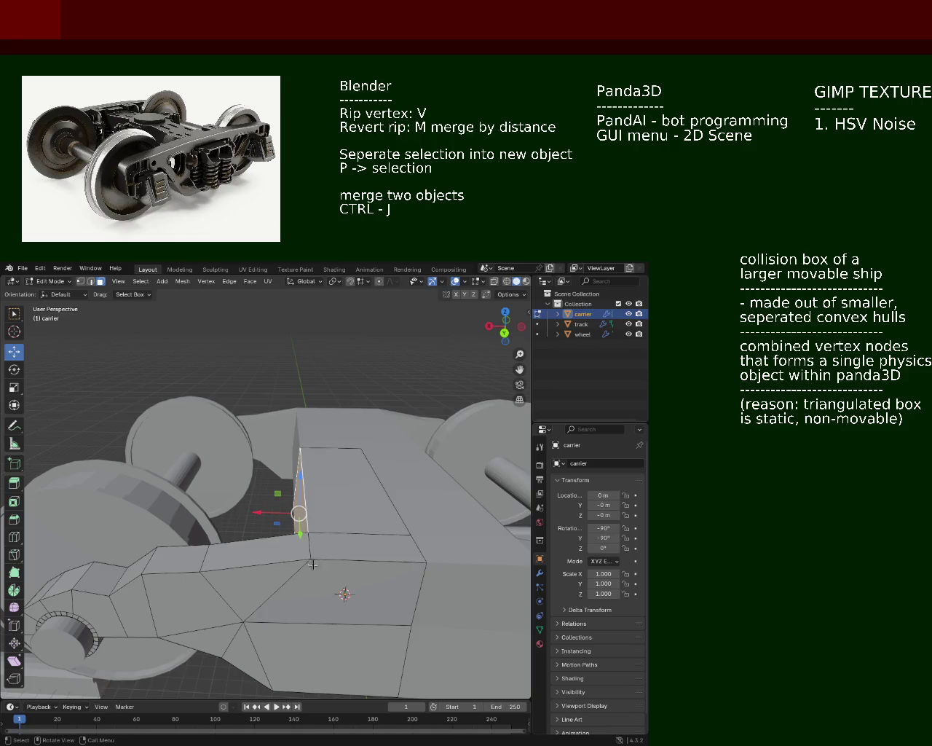
shift+click(313, 543)
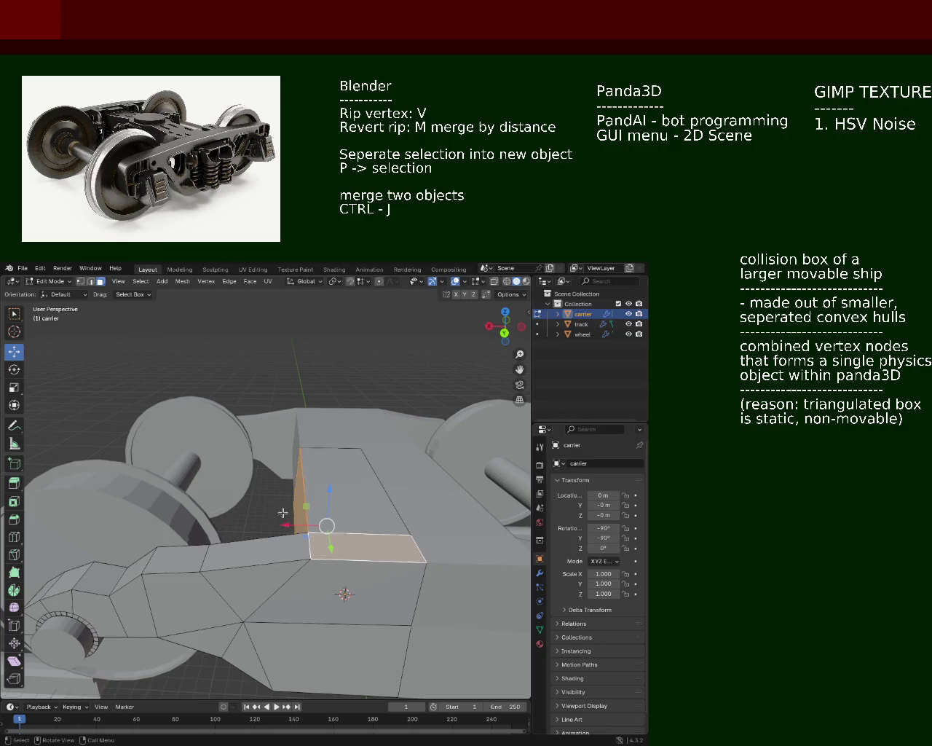
Step: Select only the centre block's front face and move it about 1.1 m along X
mouse_move(283, 513)
middle_down()
mouse_move(359, 523)
mouse_move(307, 543)
mouse_move(329, 522)
mouse_move(308, 442)
middle_up()
click(421, 503)
shift+click(342, 481)
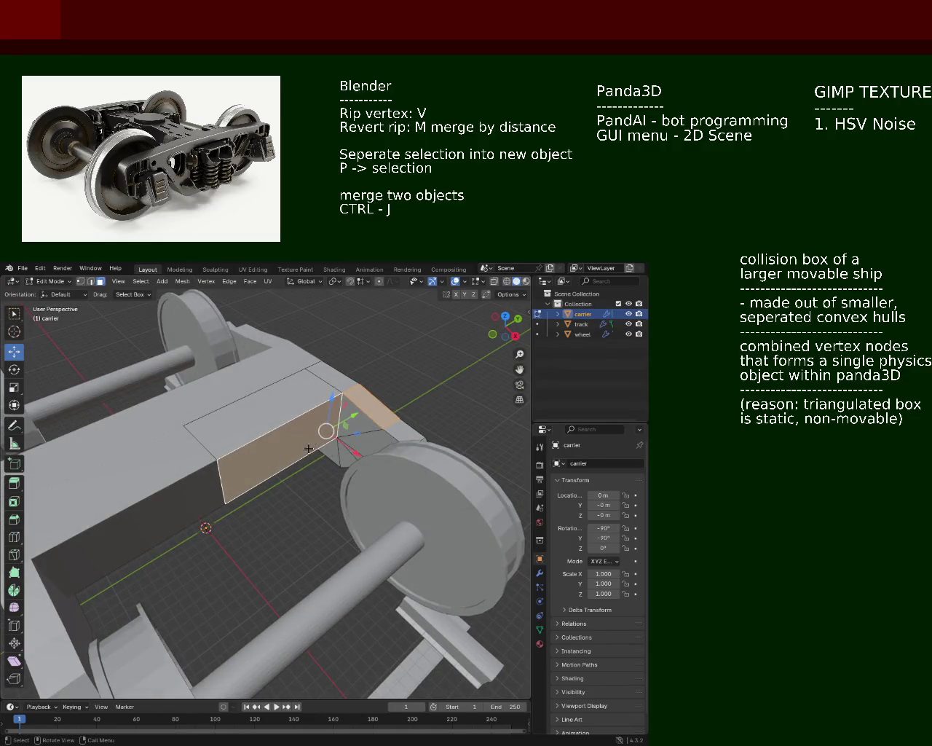
click(332, 450)
key(g)
key(x)
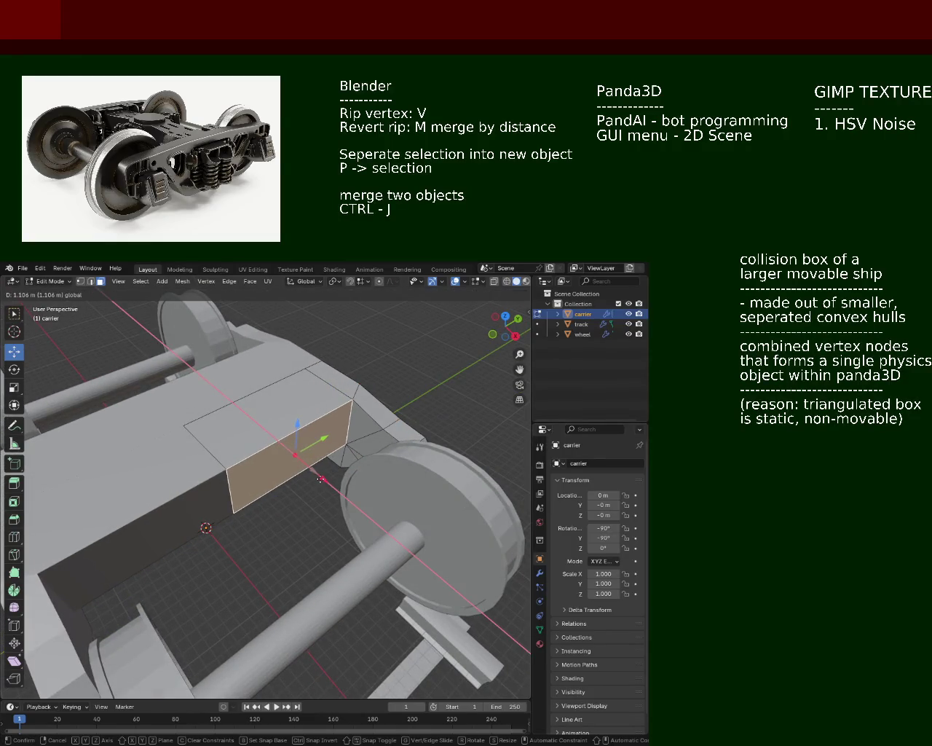
click(320, 480)
mouse_move(320, 479)
middle_down()
mouse_move(324, 457)
mouse_move(315, 484)
middle_up()
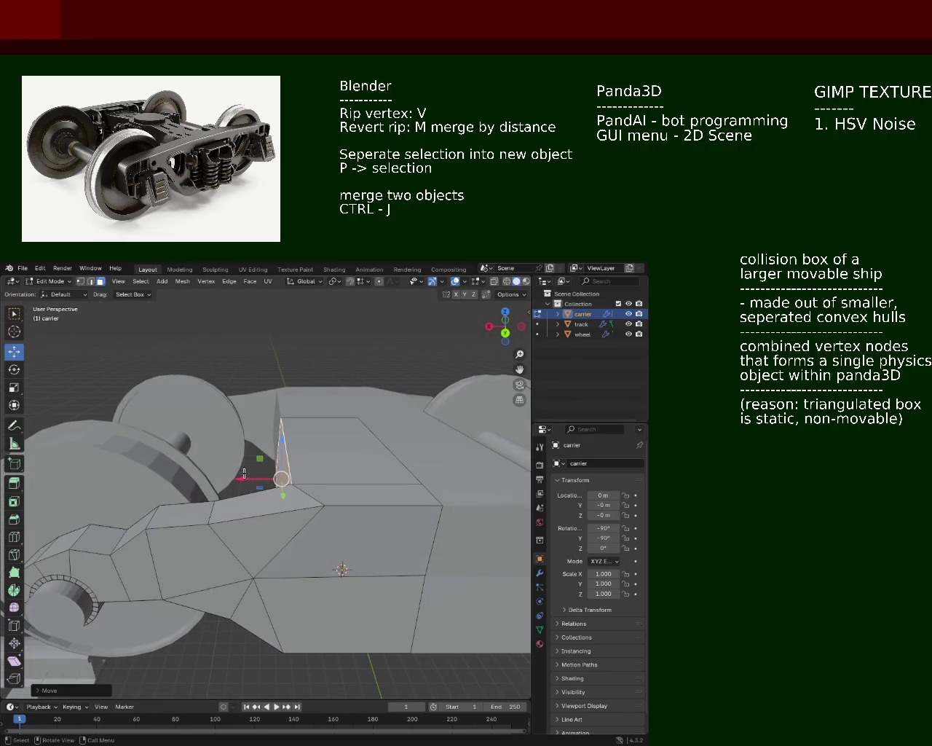
mouse_move(305, 461)
ctrl+middle_down()
mouse_move(299, 506)
mouse_move(341, 520)
mouse_move(318, 508)
ctrl+middle_up()
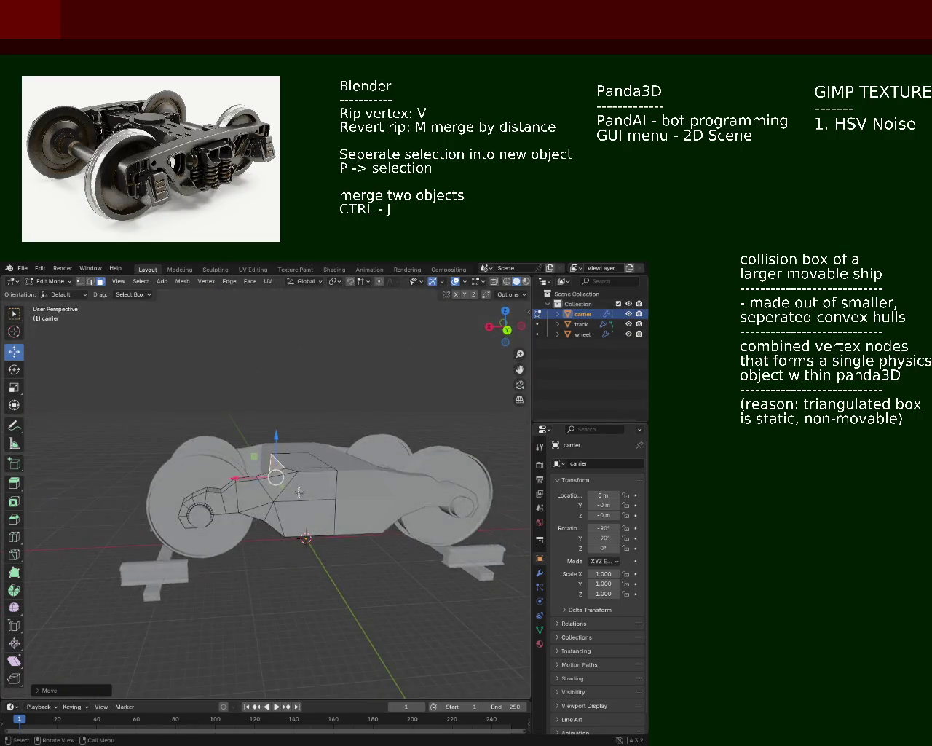
scroll(319, 509, up, 2)
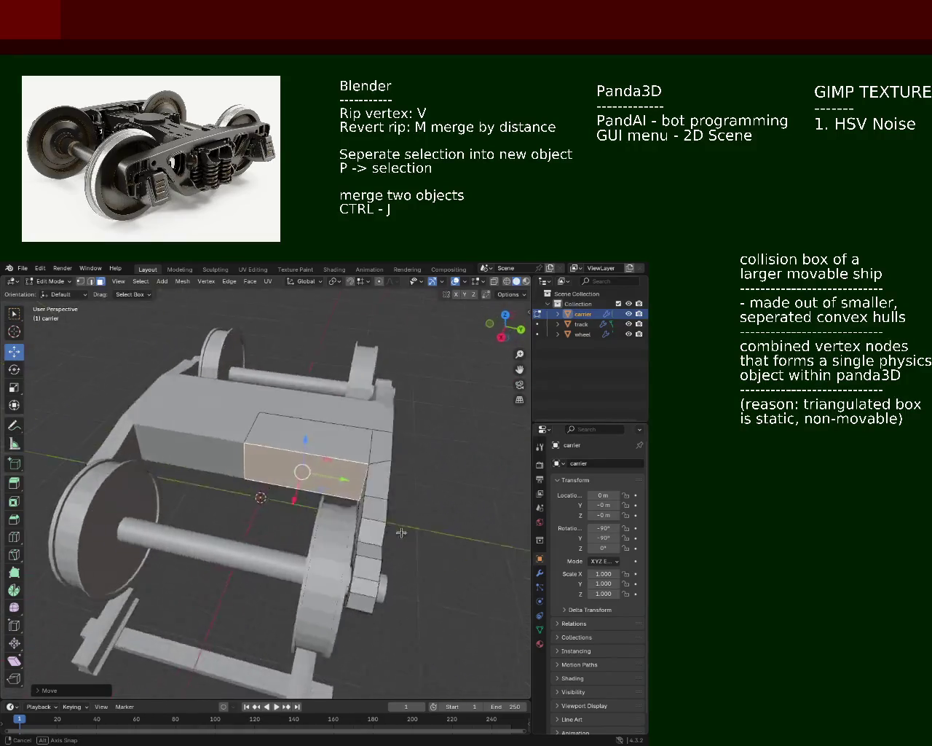
Step: In Vertex mode, move a vertex near the central block about 0.68 m along X
middle_drag(319, 508, 183, 398)
key(1)
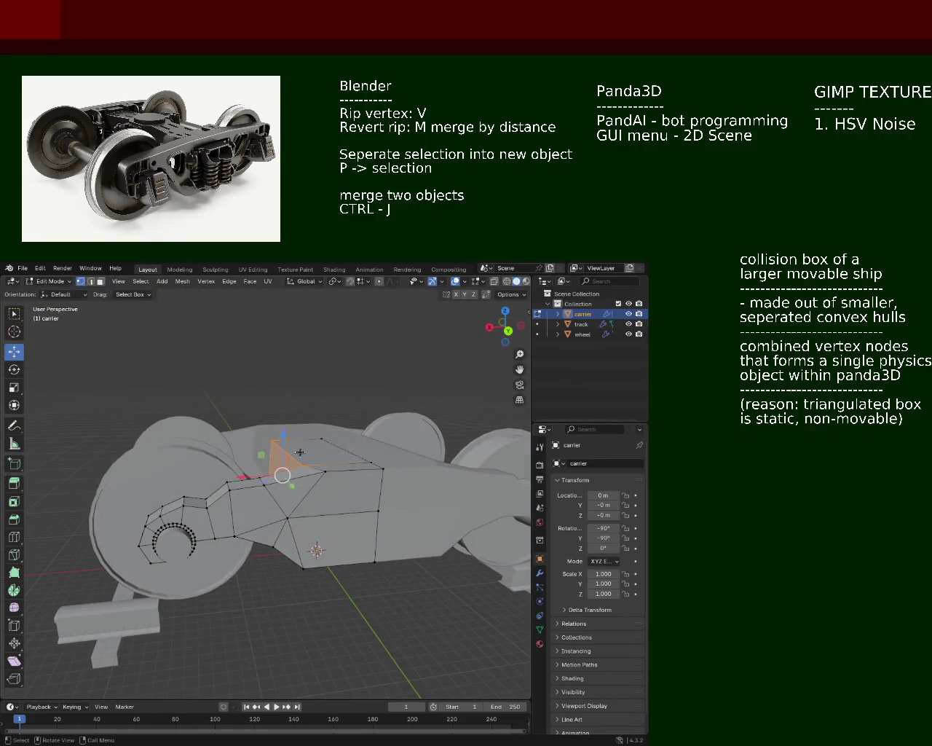
click(327, 472)
key(g)
key(x)
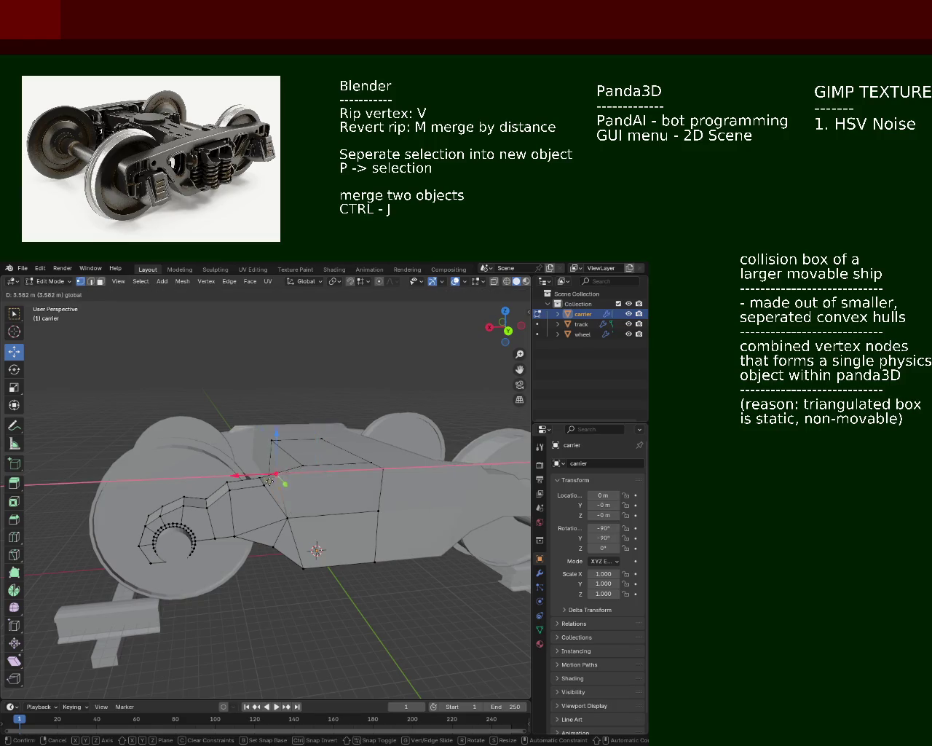
click(324, 479)
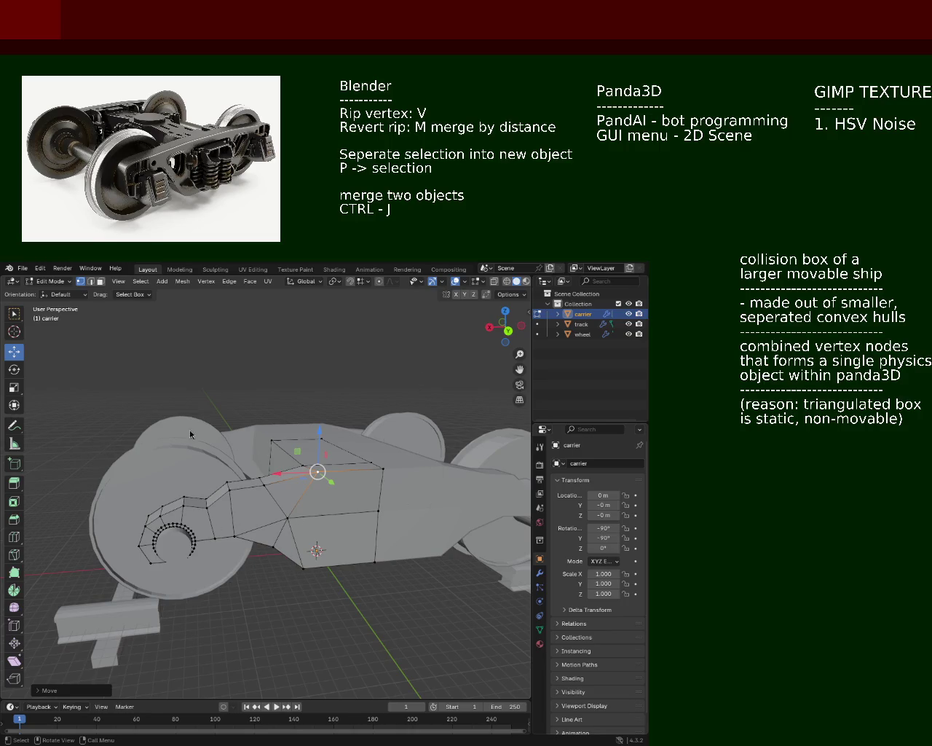
Step: Reposition the vertex at the carrier's lower corner
mouse_move(227, 487)
middle_down()
mouse_move(244, 513)
mouse_move(191, 468)
middle_up()
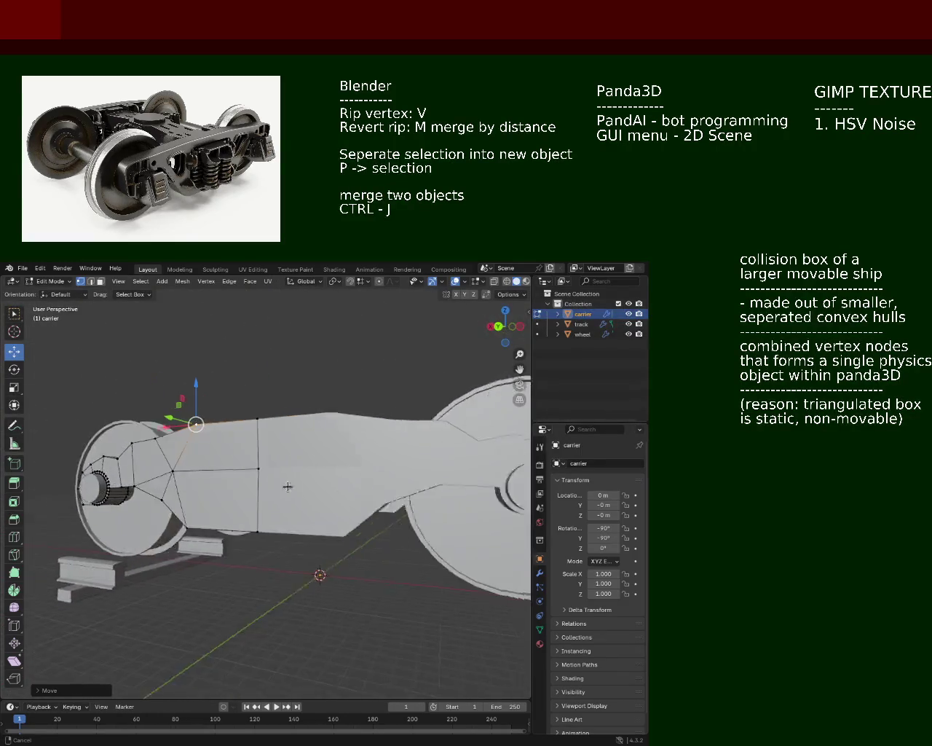
middle_drag(190, 468, 214, 454)
click(214, 453)
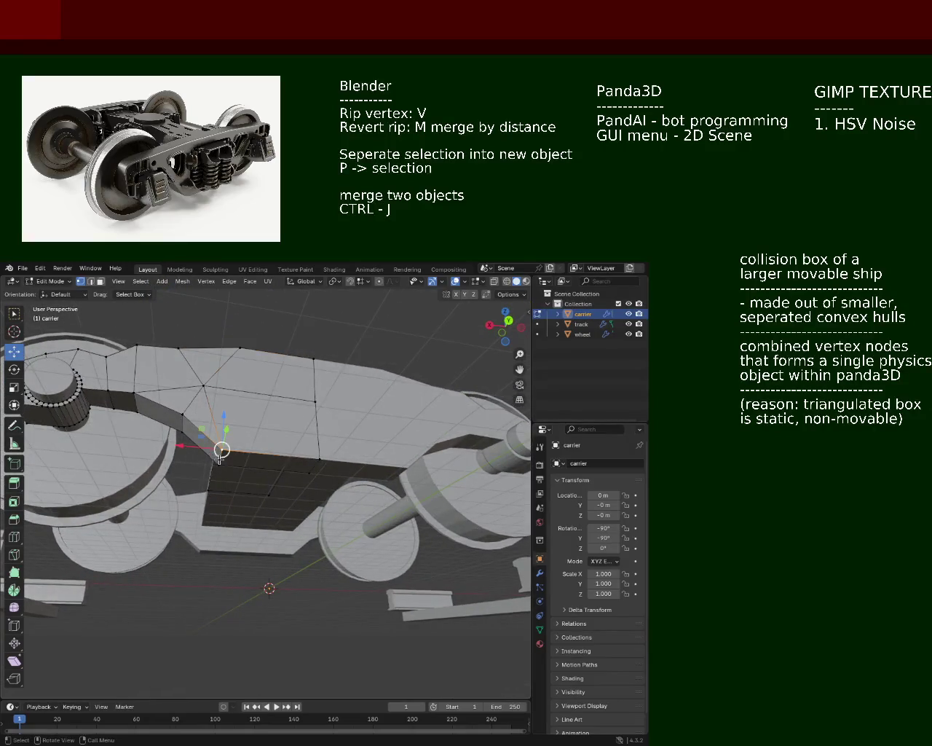
key(g)
click(217, 460)
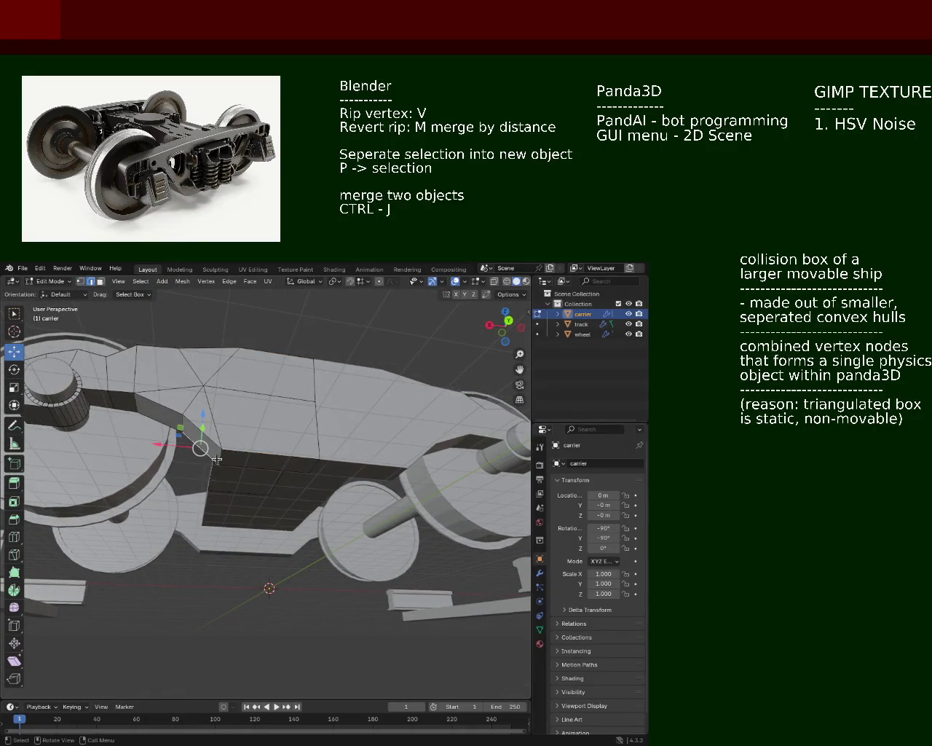
Step: Move the neighbouring corner vertex along one axis, then up along Z, and save train.blend
click(220, 458)
key(g)
key(x)
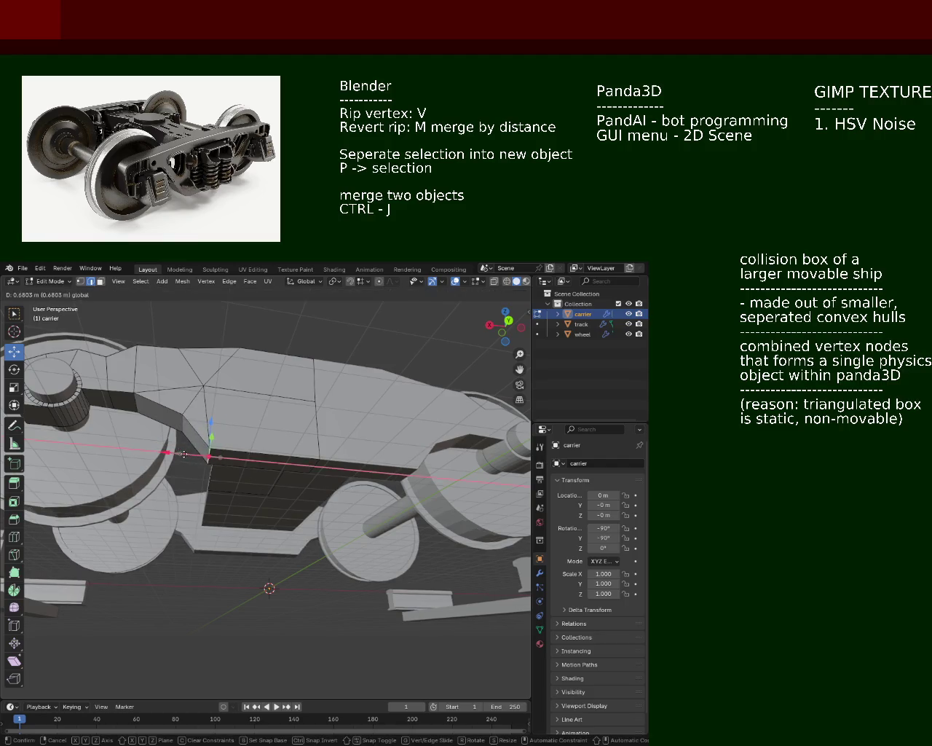
click(208, 446)
key(g)
key(z)
click(213, 408)
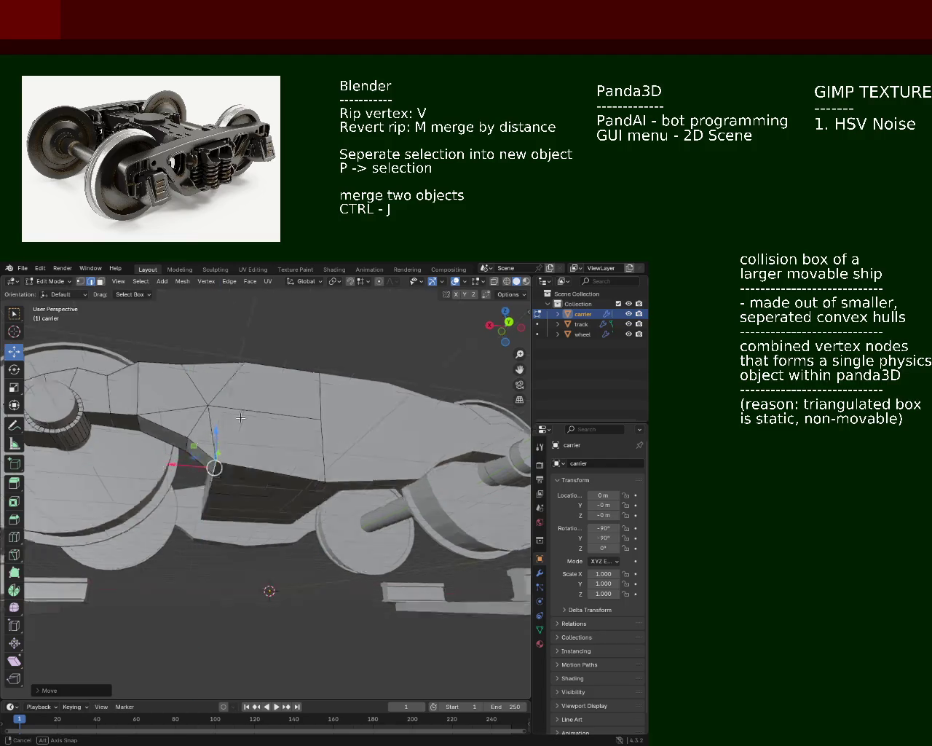
middle_drag(213, 408, 397, 521)
key(ctrl+s)
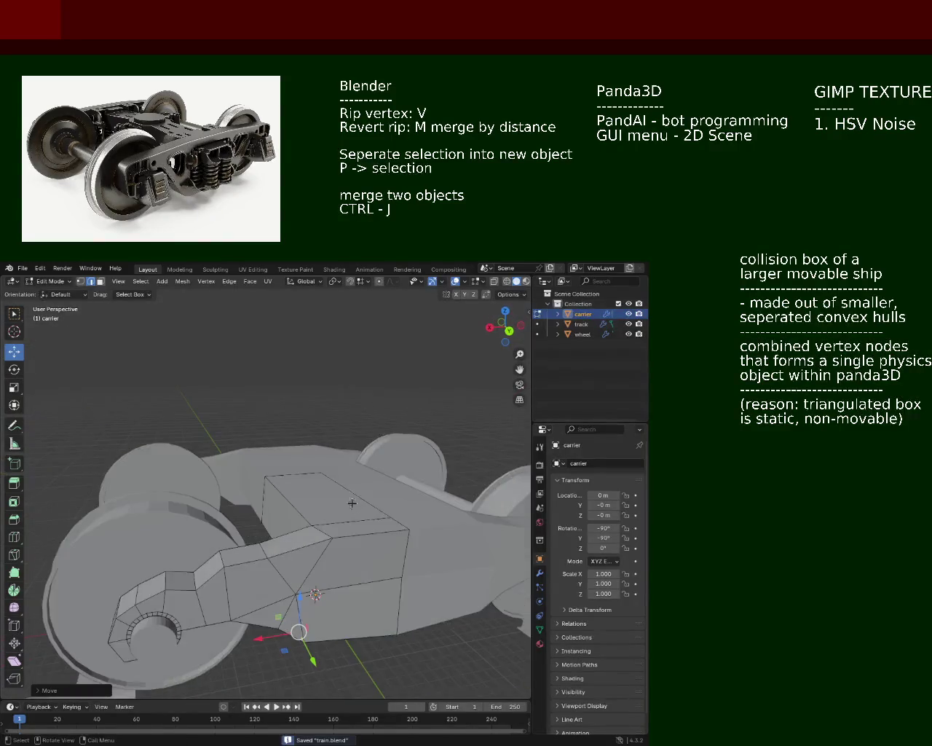
mouse_move(397, 522)
middle_down()
mouse_move(359, 482)
mouse_move(341, 438)
mouse_move(336, 488)
mouse_move(333, 461)
mouse_move(358, 510)
mouse_move(239, 431)
middle_up()
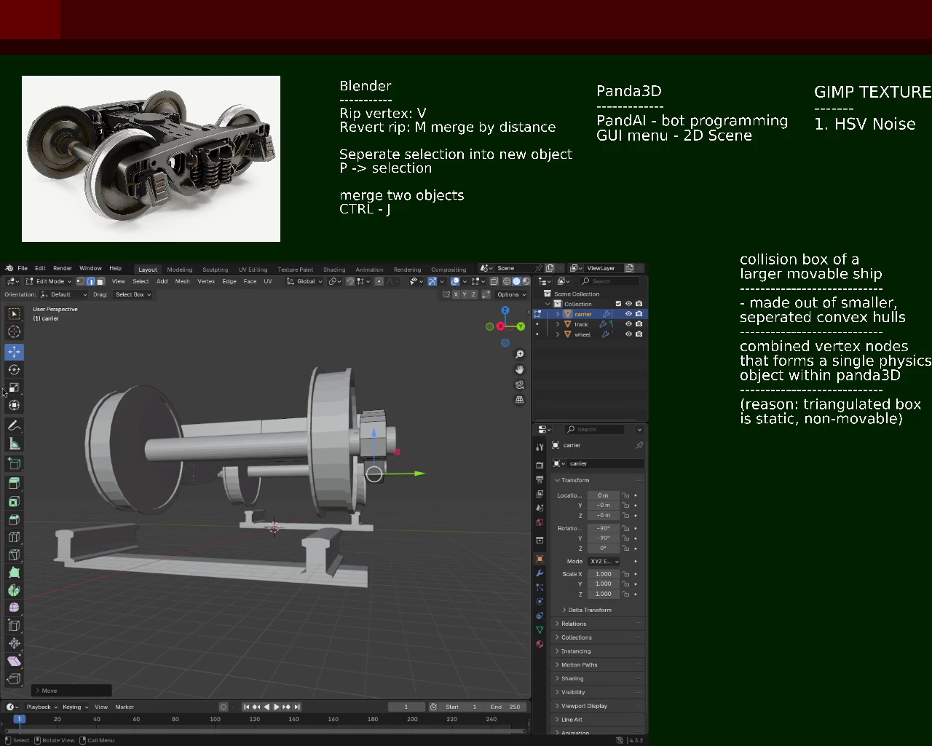
mouse_move(261, 481)
middle_down()
mouse_move(196, 489)
mouse_move(228, 487)
mouse_move(214, 541)
mouse_move(86, 454)
middle_up()
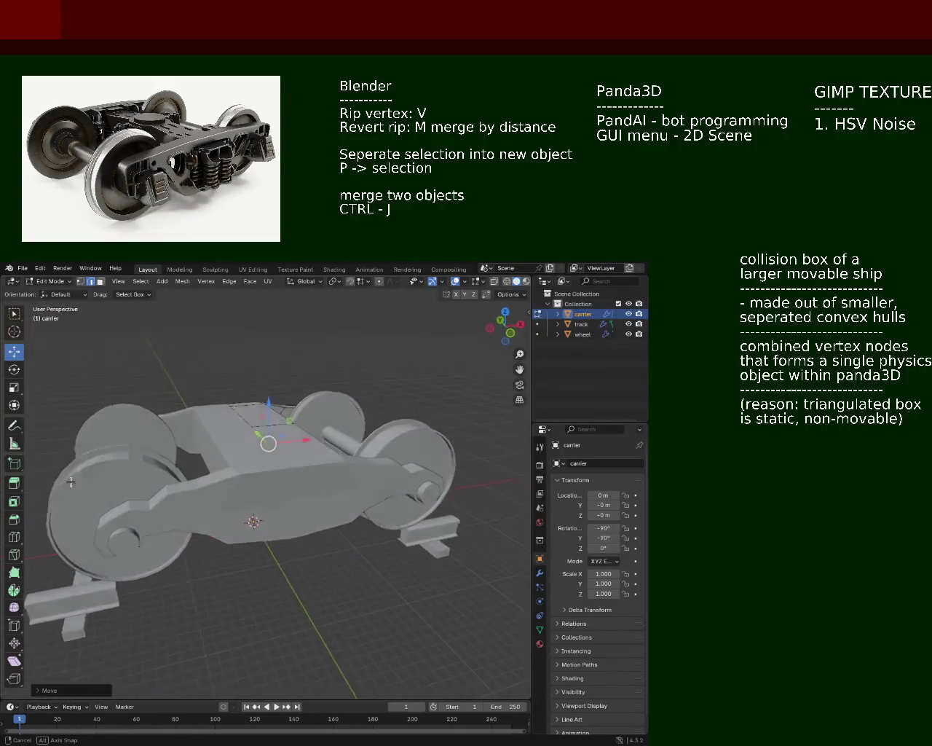
middle_drag(87, 454, 97, 475)
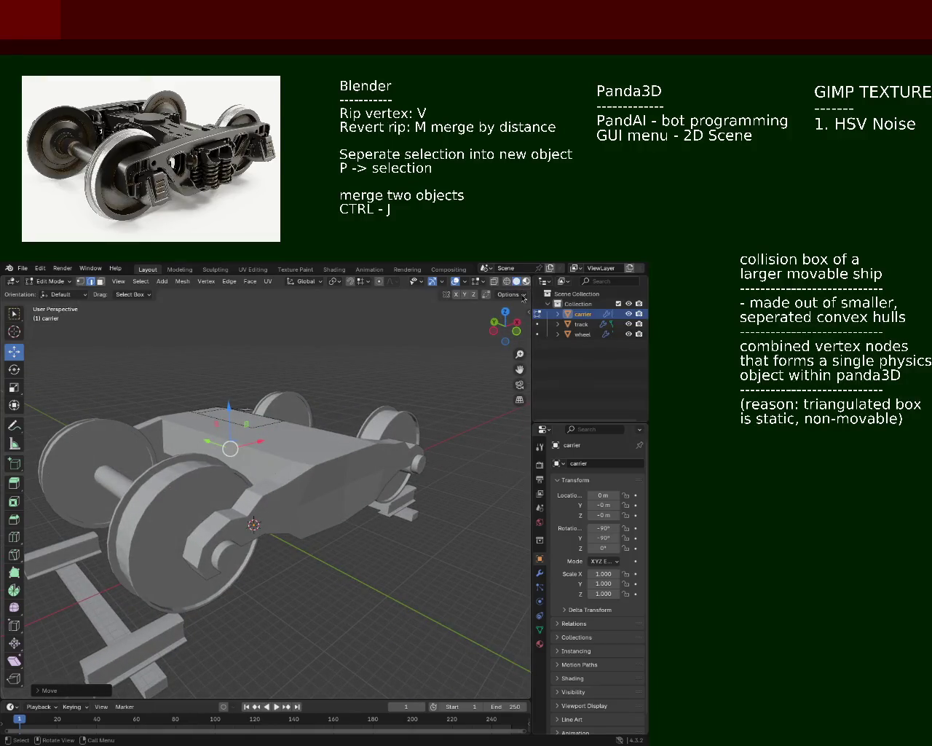
mouse_move(163, 458)
middle_down()
mouse_move(332, 499)
mouse_move(220, 477)
mouse_move(297, 481)
mouse_move(247, 511)
mouse_move(350, 492)
mouse_move(251, 492)
middle_up()
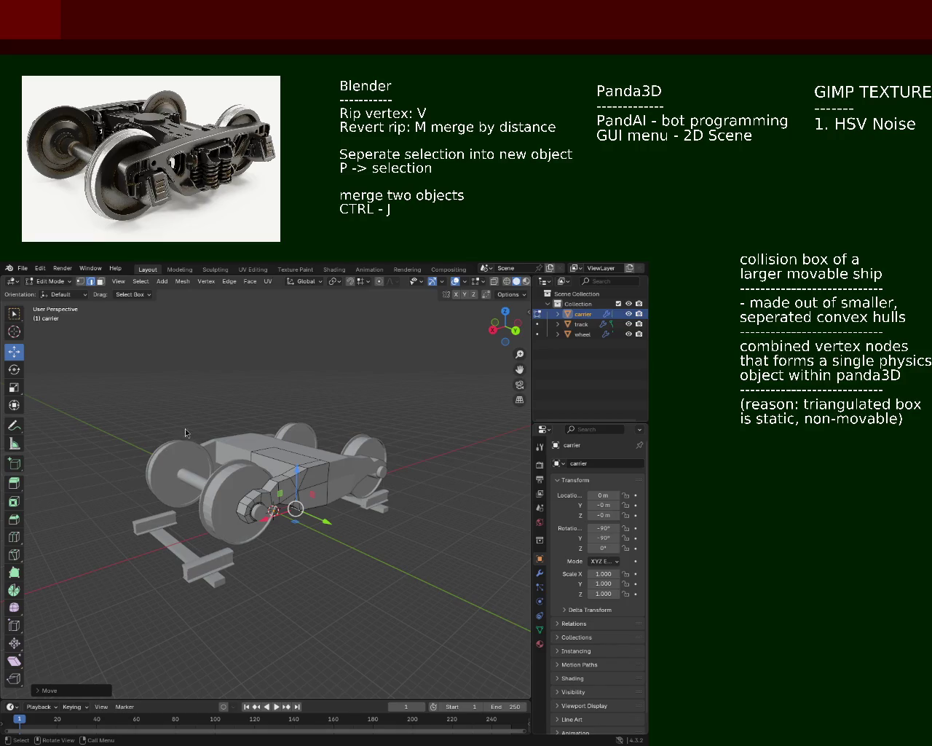
scroll(296, 537, up, 5)
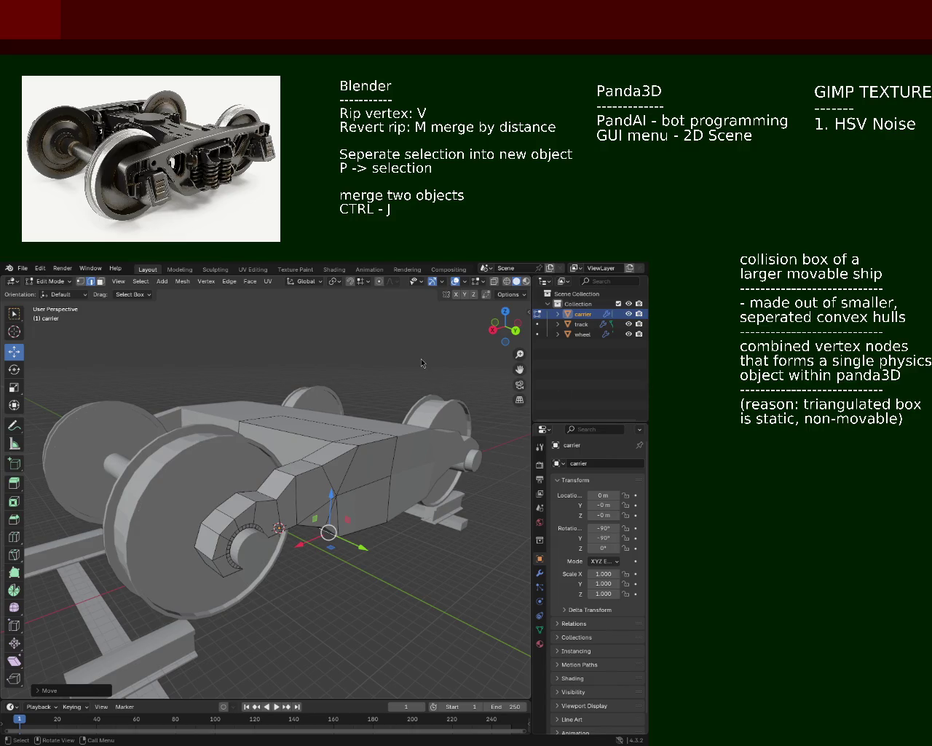
mouse_move(194, 367)
middle_down()
mouse_move(221, 493)
mouse_move(230, 397)
mouse_move(341, 465)
mouse_move(337, 452)
mouse_move(317, 466)
mouse_move(331, 460)
mouse_move(277, 423)
middle_up()
scroll(230, 397, up, 3)
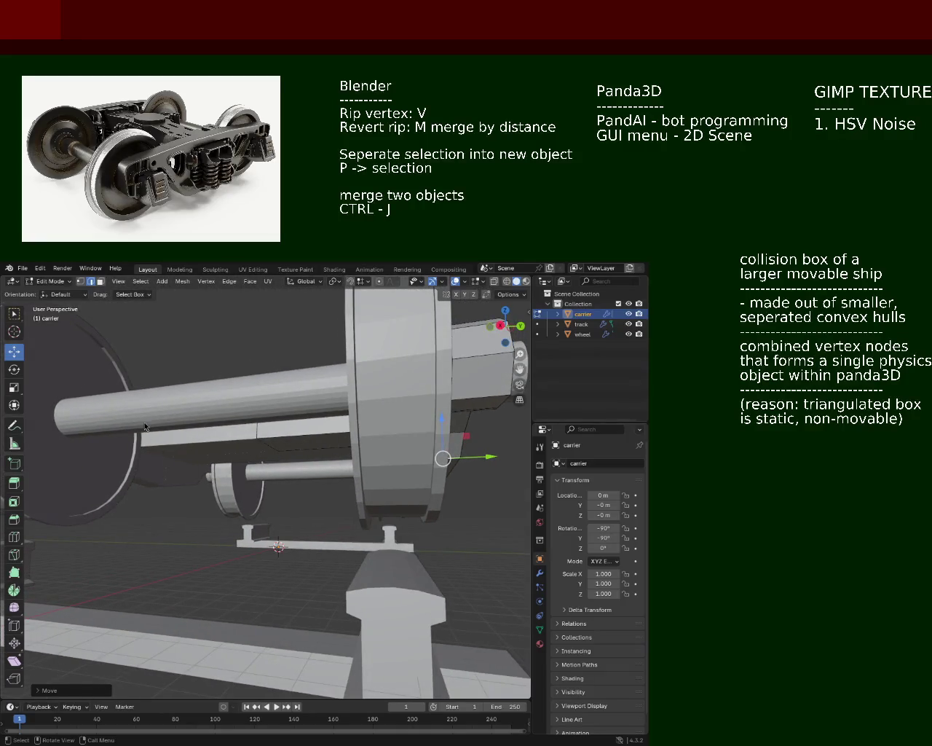
mouse_move(201, 409)
middle_down()
mouse_move(346, 470)
mouse_move(296, 456)
mouse_move(169, 457)
mouse_move(314, 483)
mouse_move(226, 518)
mouse_move(206, 513)
mouse_move(360, 499)
middle_up()
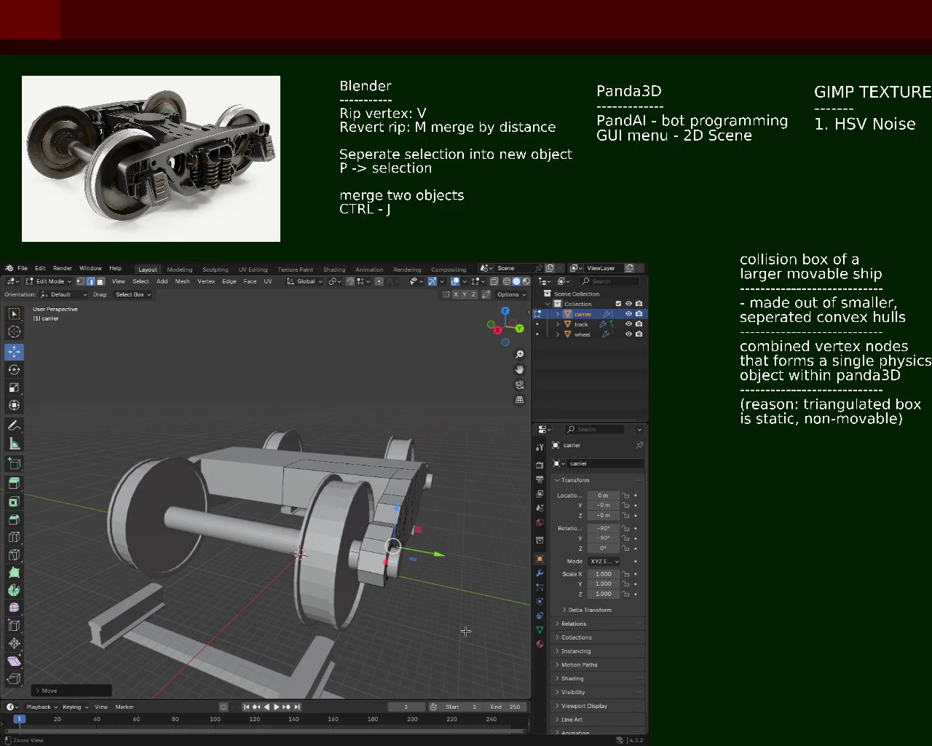
middle_drag(117, 412, 446, 527)
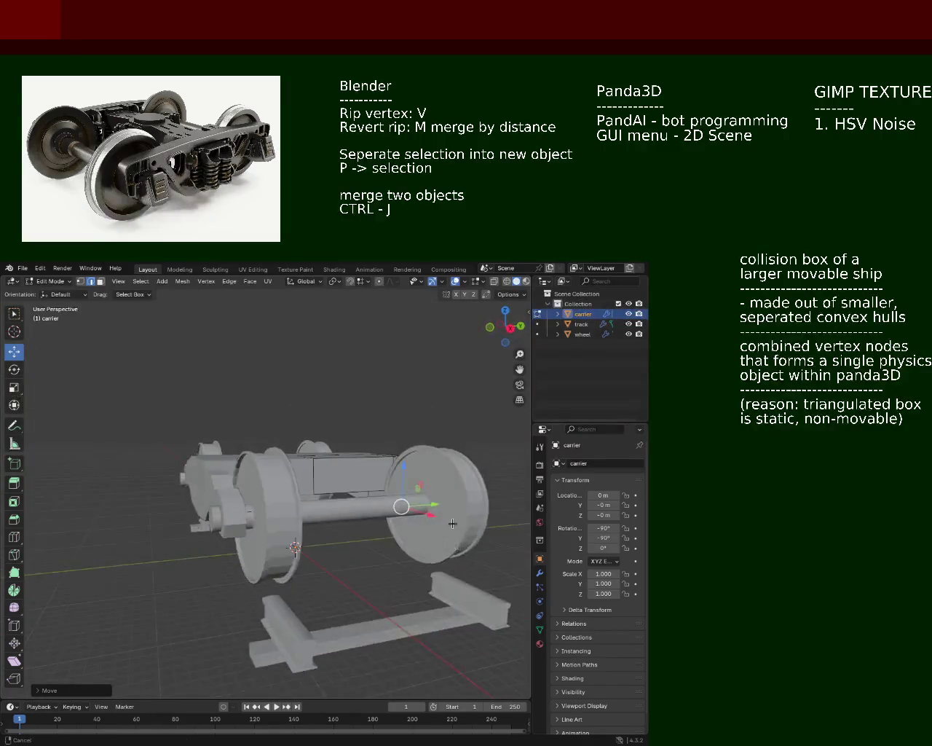
scroll(420, 495, up, 5)
mouse_move(421, 495)
middle_down()
mouse_move(285, 485)
mouse_move(292, 499)
middle_up()
Step: Switch from Edit Mode to Object Mode and zoom out over the whole bogie
key(Tab)
scroll(292, 500, down, 5)
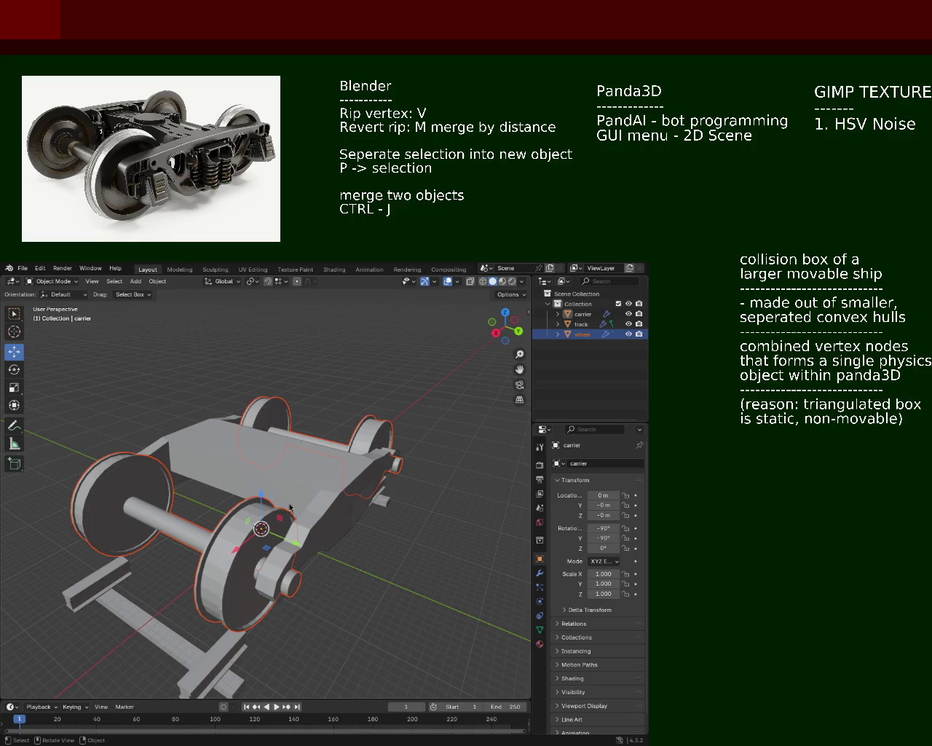
mouse_move(288, 531)
middle_down()
mouse_move(224, 480)
mouse_move(261, 502)
mouse_move(252, 498)
middle_up()
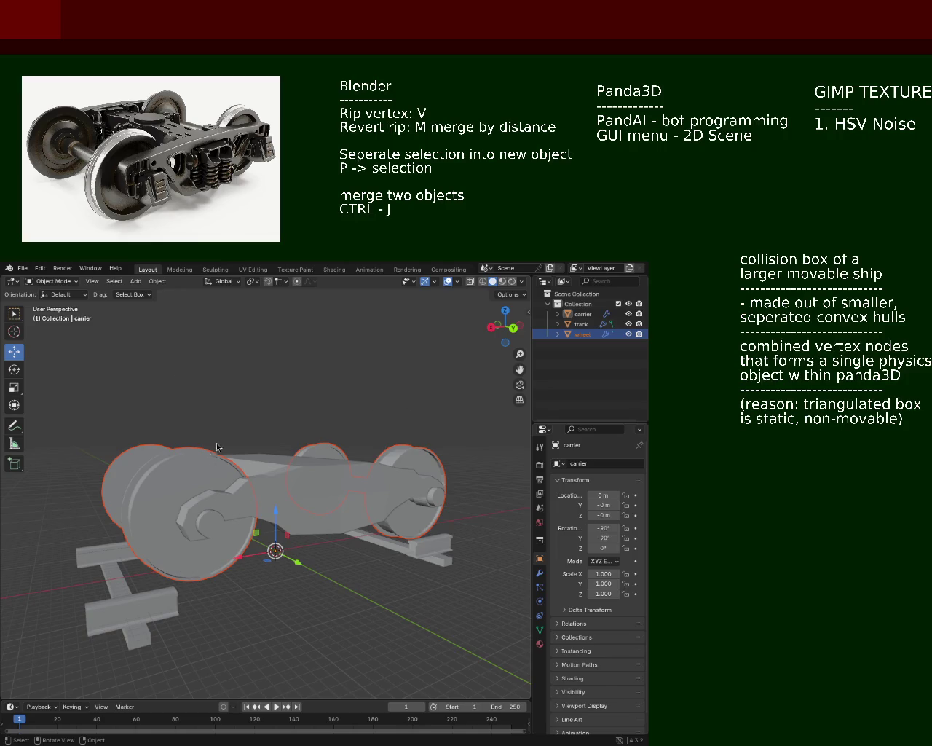
scroll(218, 448, down, 3)
middle_drag(235, 484, 218, 482)
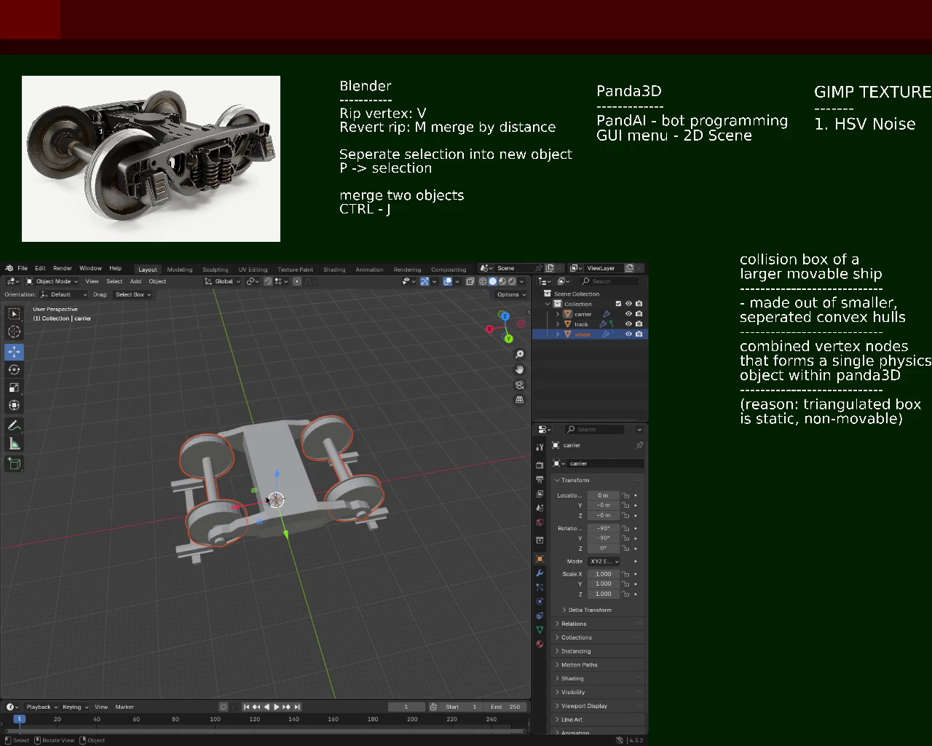
mouse_move(264, 487)
middle_down()
mouse_move(246, 445)
mouse_move(464, 375)
middle_up()
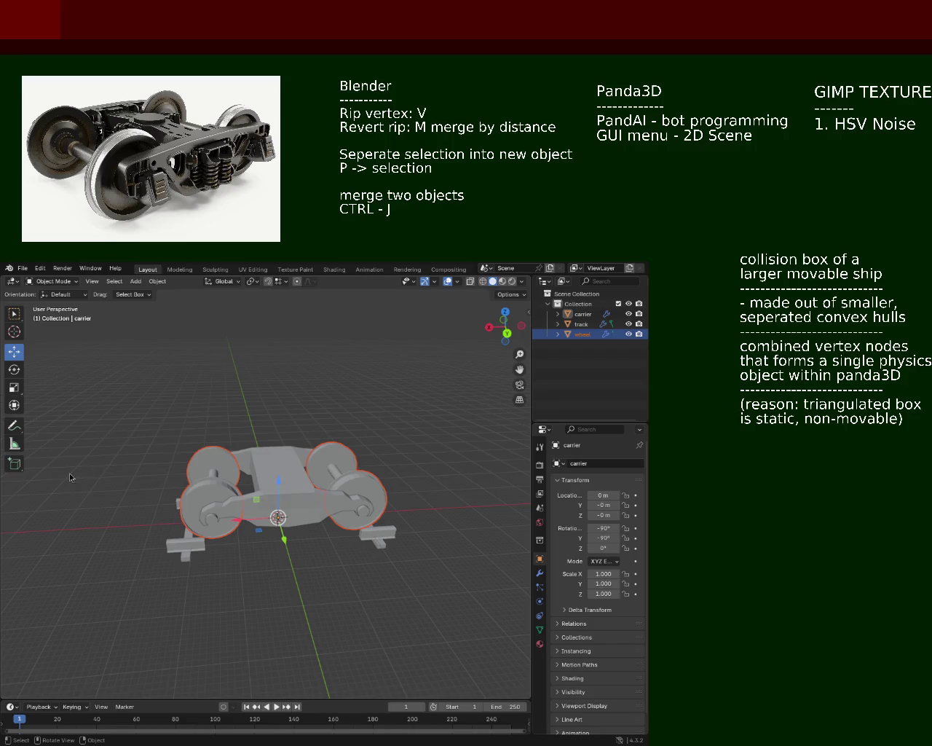
mouse_move(290, 442)
middle_down()
mouse_move(203, 496)
mouse_move(312, 572)
middle_up()
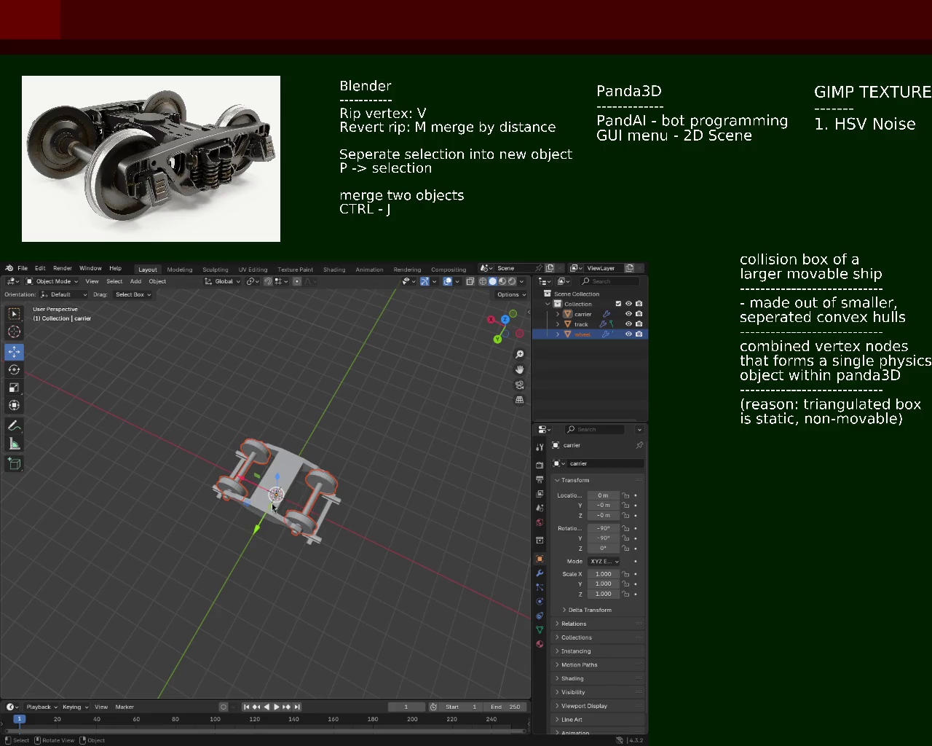
mouse_move(248, 487)
middle_down()
mouse_move(250, 399)
mouse_move(317, 477)
middle_up()
scroll(255, 477, up, 5)
scroll(258, 472, up, 4)
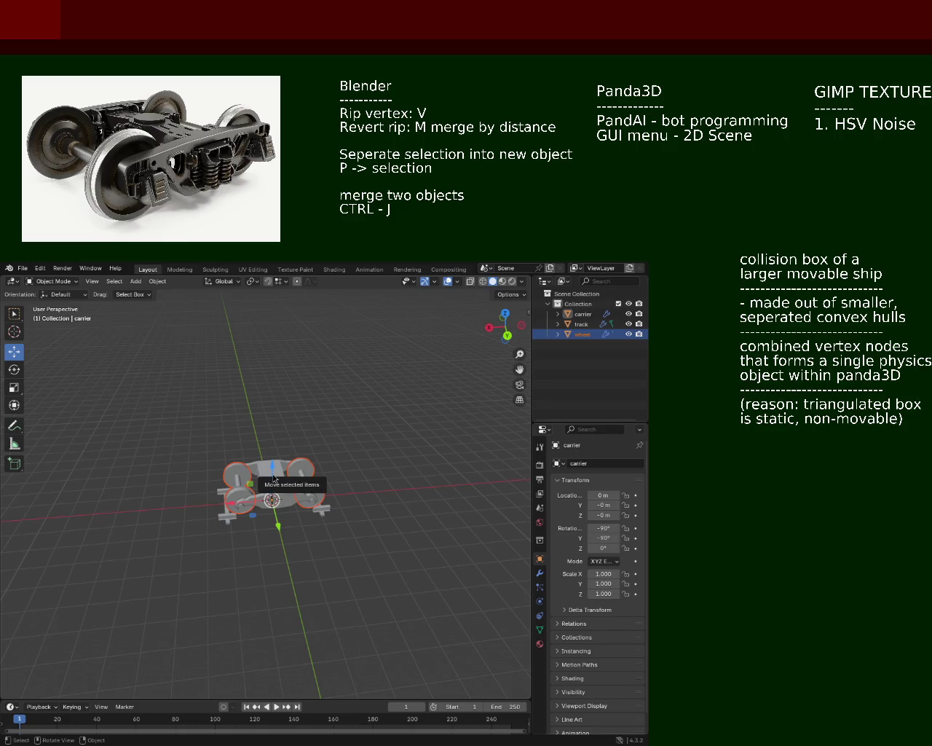
mouse_move(273, 477)
middle_down()
mouse_move(219, 524)
mouse_move(354, 486)
middle_up()
scroll(280, 455, up, 3)
scroll(225, 486, up, 3)
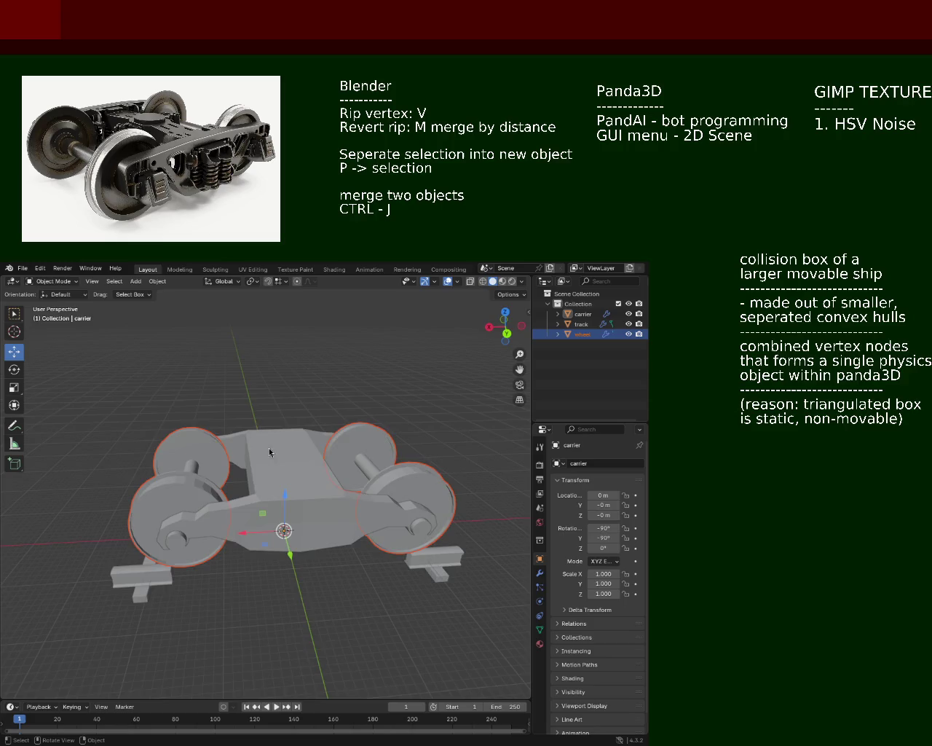
middle_drag(270, 451, 295, 510)
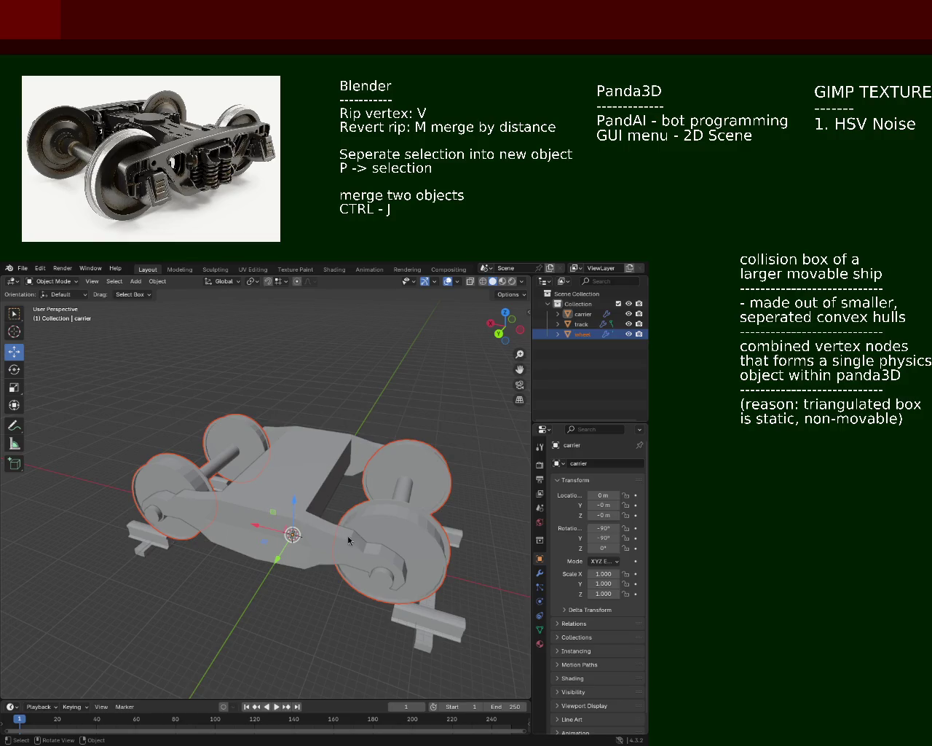
mouse_move(390, 459)
middle_down()
mouse_move(349, 487)
mouse_move(329, 437)
middle_up()
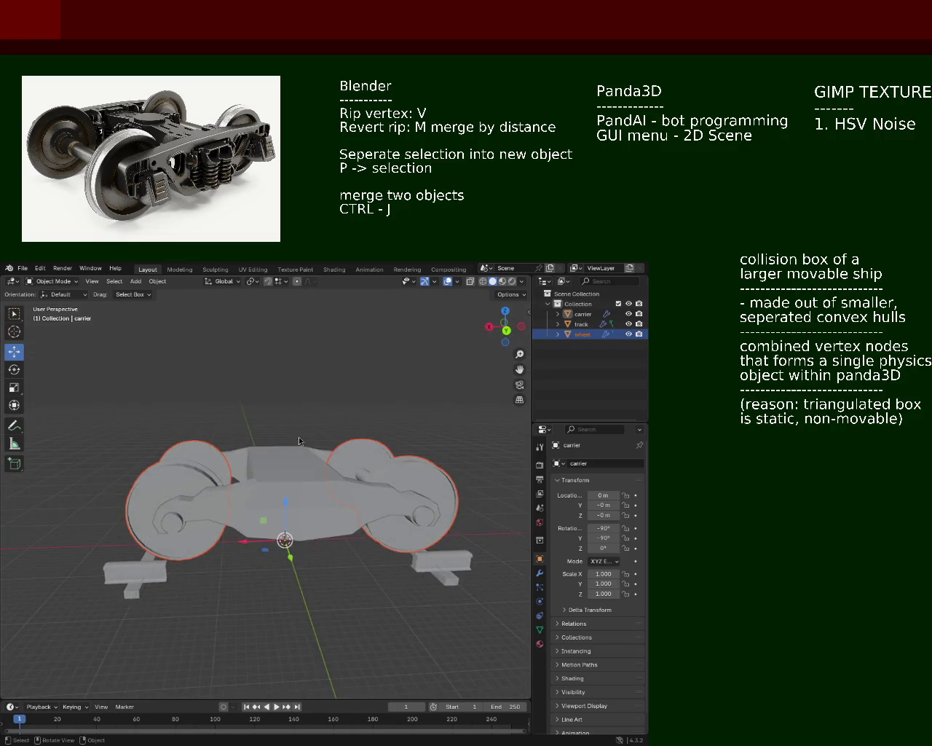